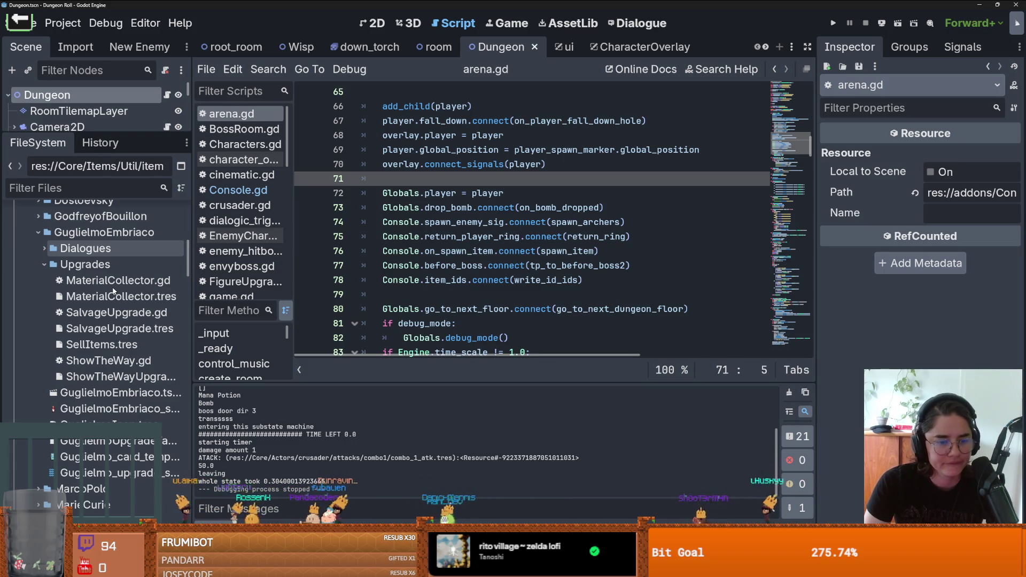
# Step: Inspect the MaterialCollector, SellItems and GuglielmoUpgradeTable resources in the Inspector
pyautogui.click(109, 296)
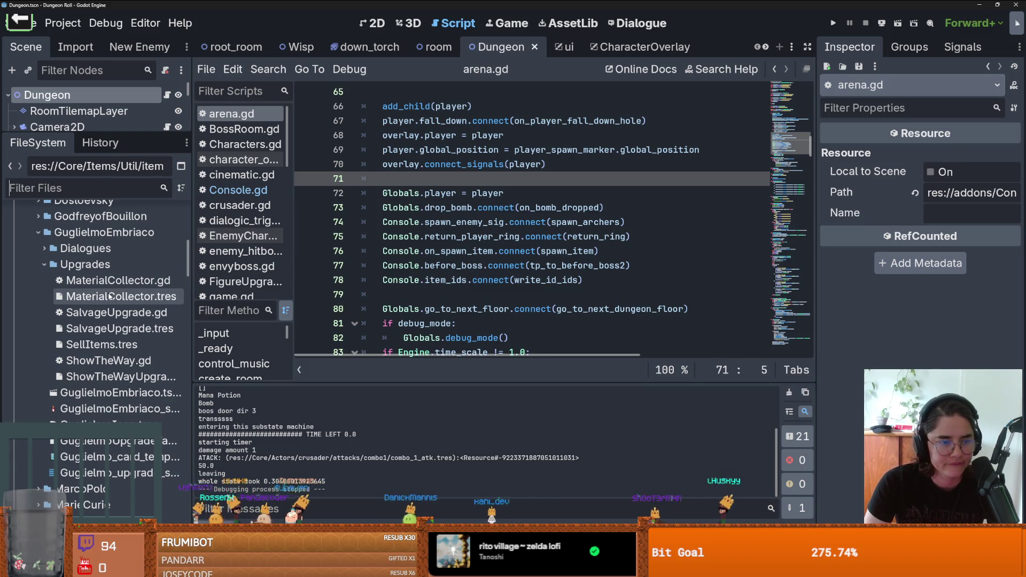
pyautogui.click(102, 345)
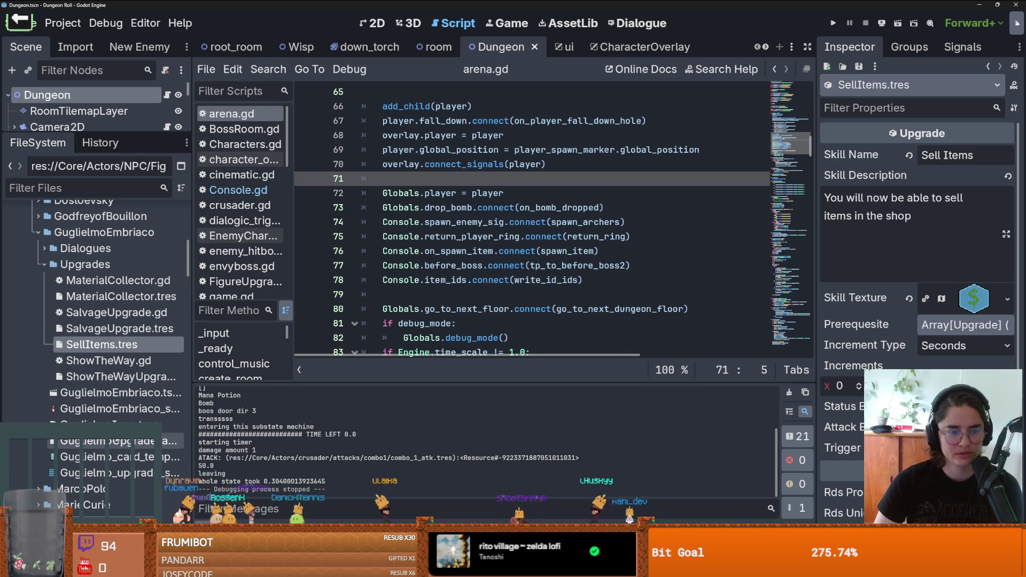
pyautogui.click(113, 441)
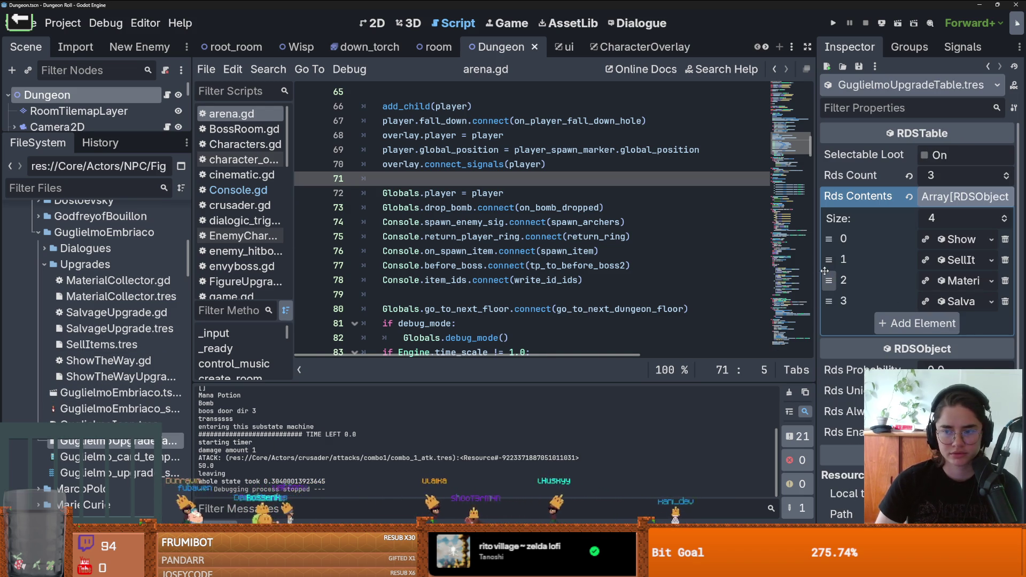
# Step: Delete SellItems.tres (element 1) from the table's Rds Contents and save it
pyautogui.moveTo(821, 274); pyautogui.dragTo(707, 274)
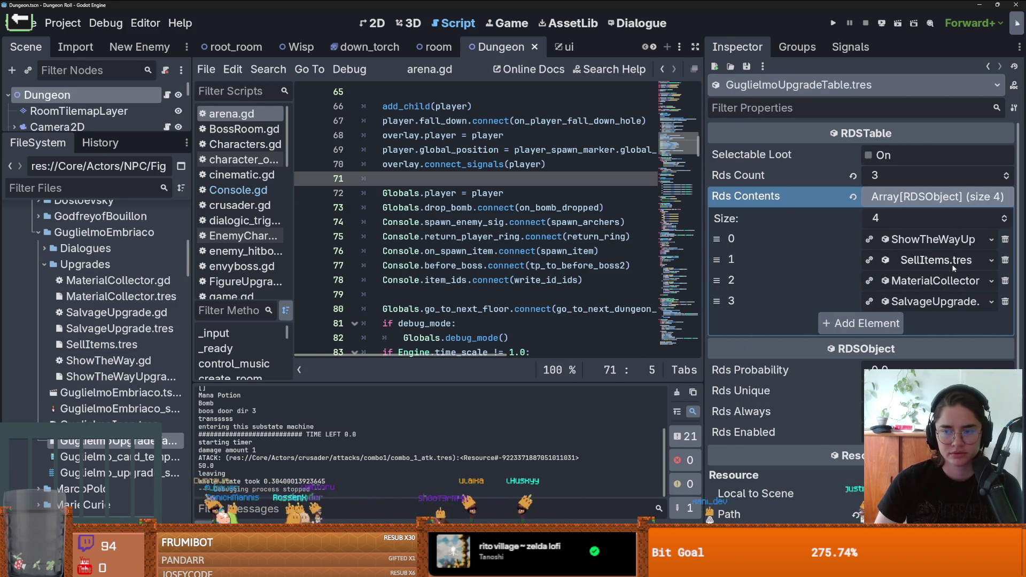
pyautogui.click(1005, 260)
pyautogui.hotkey('ctrl', 's')
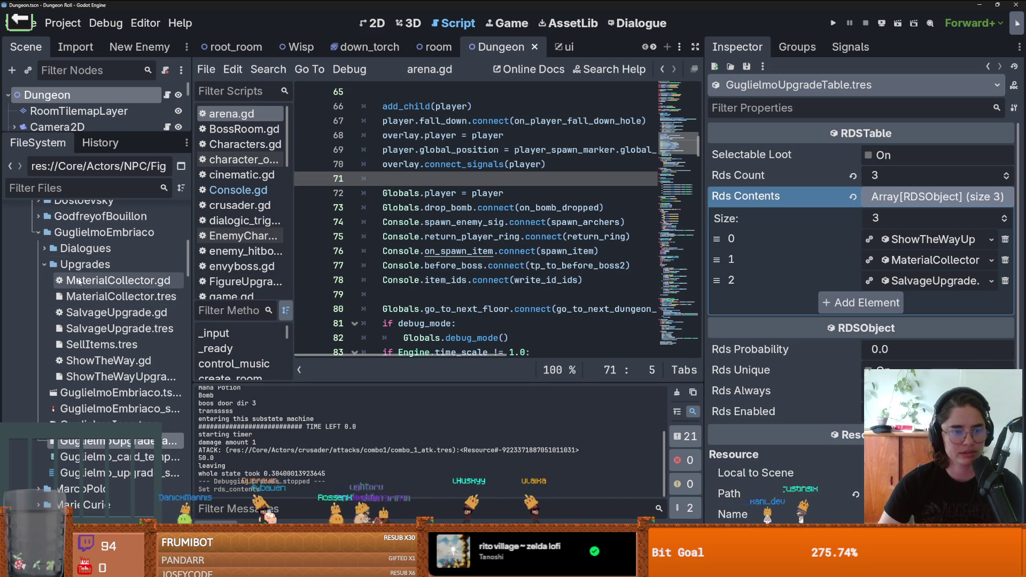
pyautogui.doubleClick(74, 279)
# Step: Declare class_name MaterialCollector, then review activate and deactivate in the parent Upgrade.gd
pyautogui.write('class_name MaterialCollector')
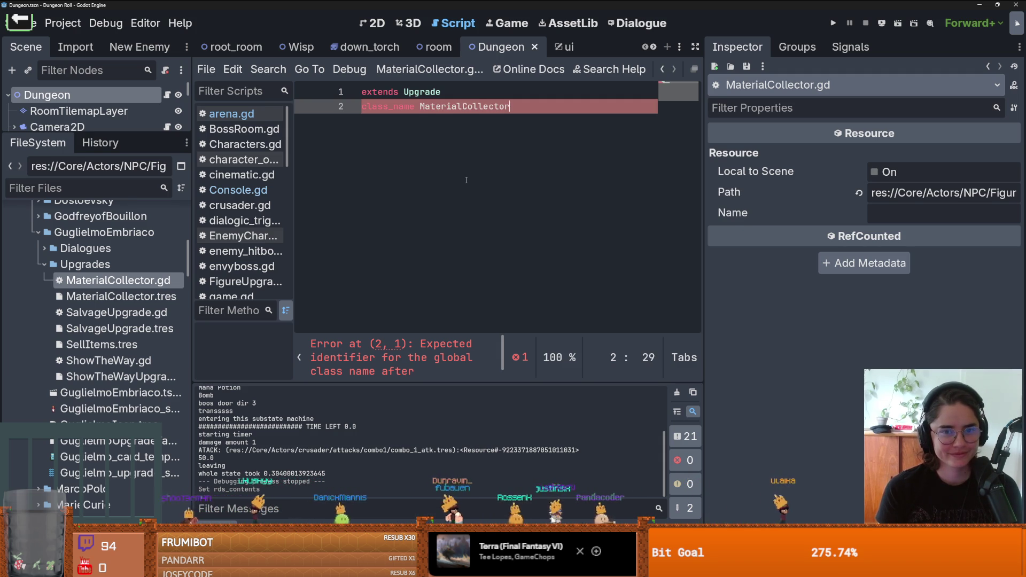
pyautogui.press('Return')
pyautogui.press('Return')
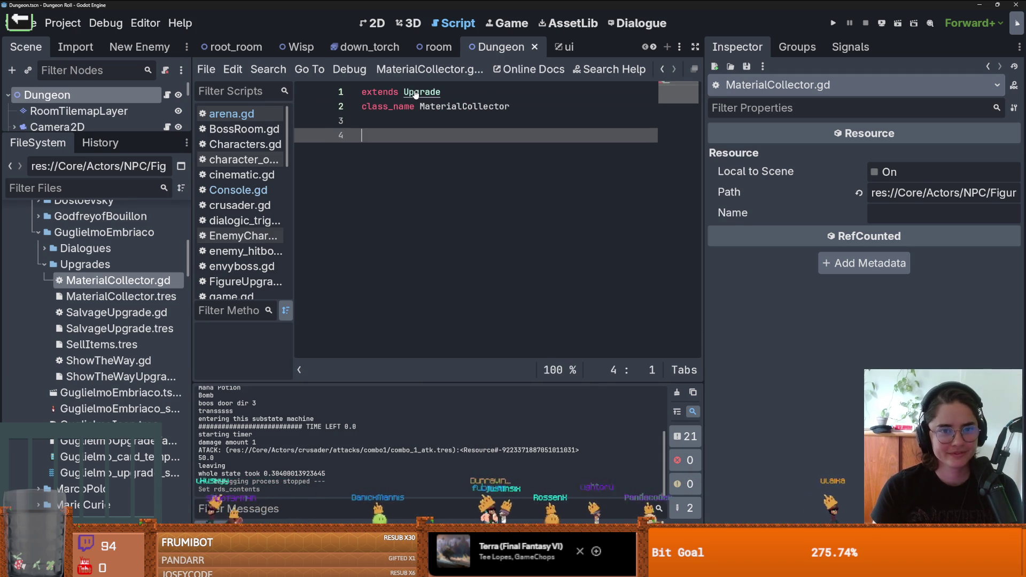
pyautogui.keyDown('ctrl'); pyautogui.click(416, 95); pyautogui.keyUp('ctrl')
pyautogui.click(422, 184)
pyautogui.scroll(-3, 423, 184)
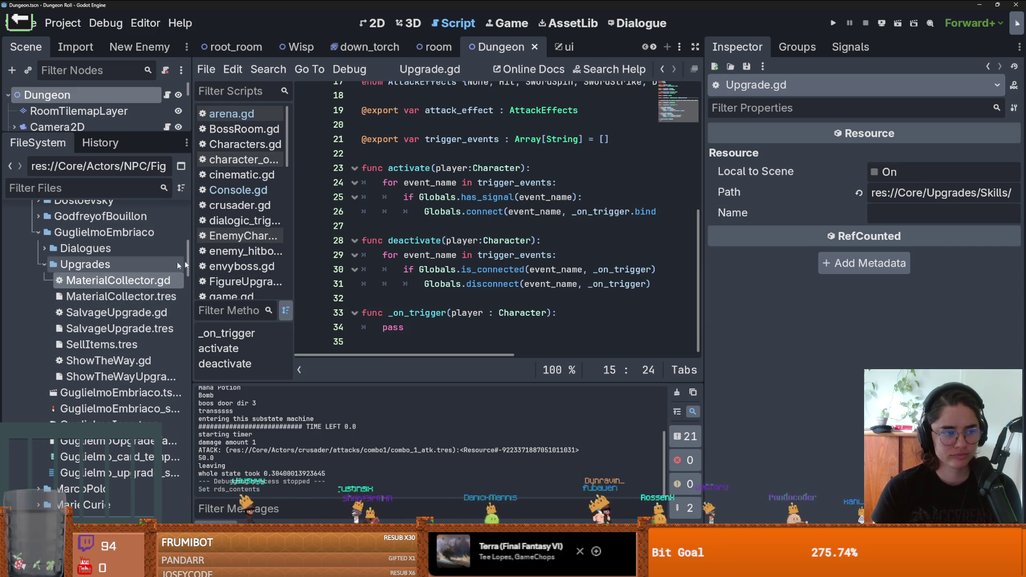
pyautogui.doubleClick(123, 281)
pyautogui.click(364, 182)
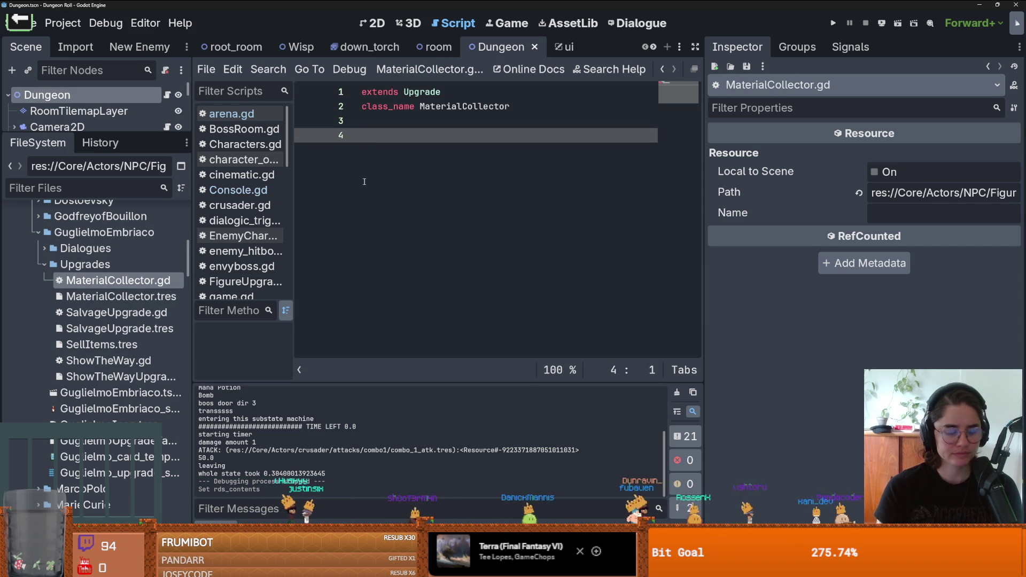
pyautogui.write('export var ')
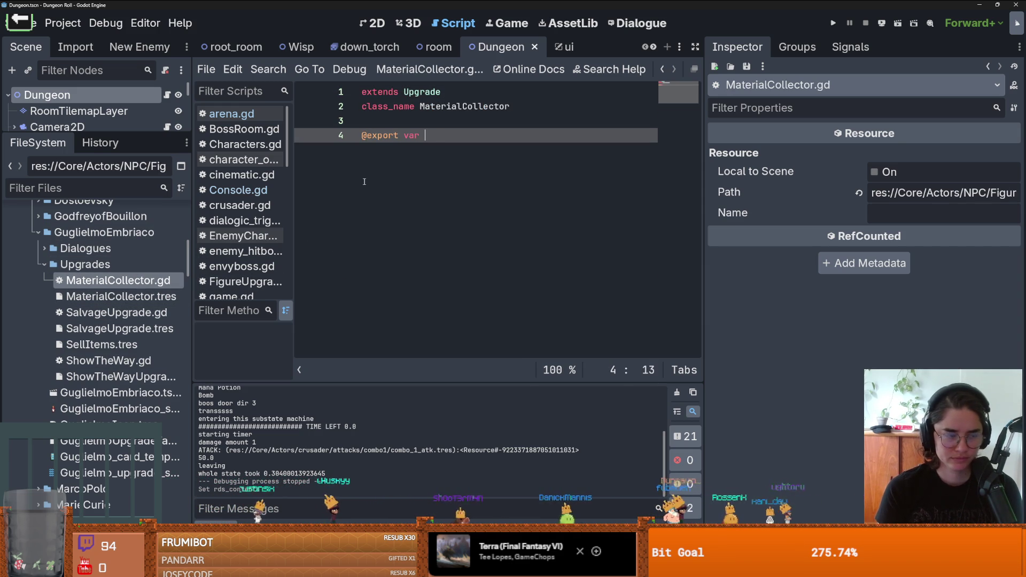
pyautogui.write('materials')
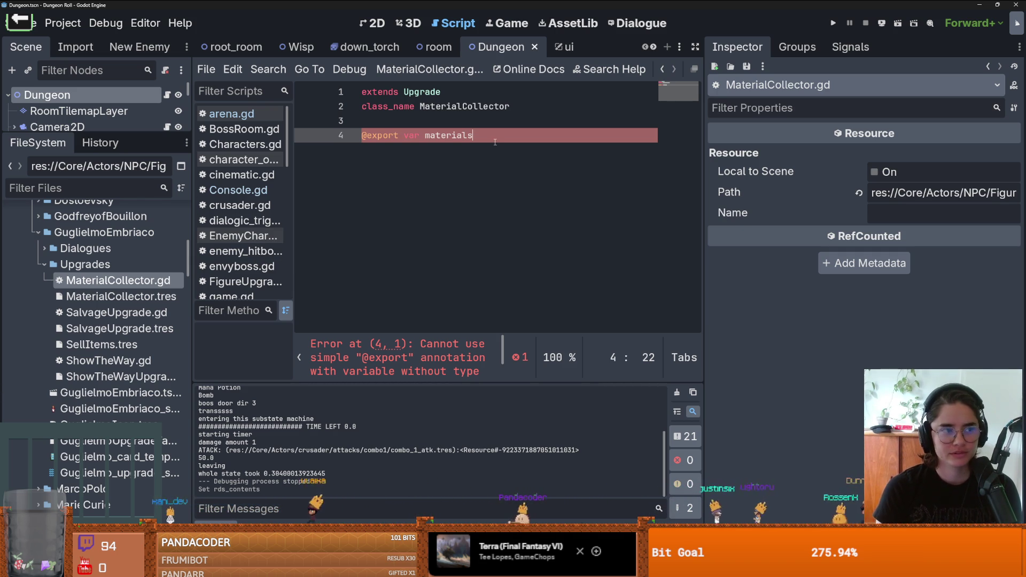
pyautogui.write(':')
pyautogui.press('BackSpace')
pyautogui.click(84, 193)
pyautogui.doubleClick(465, 135)
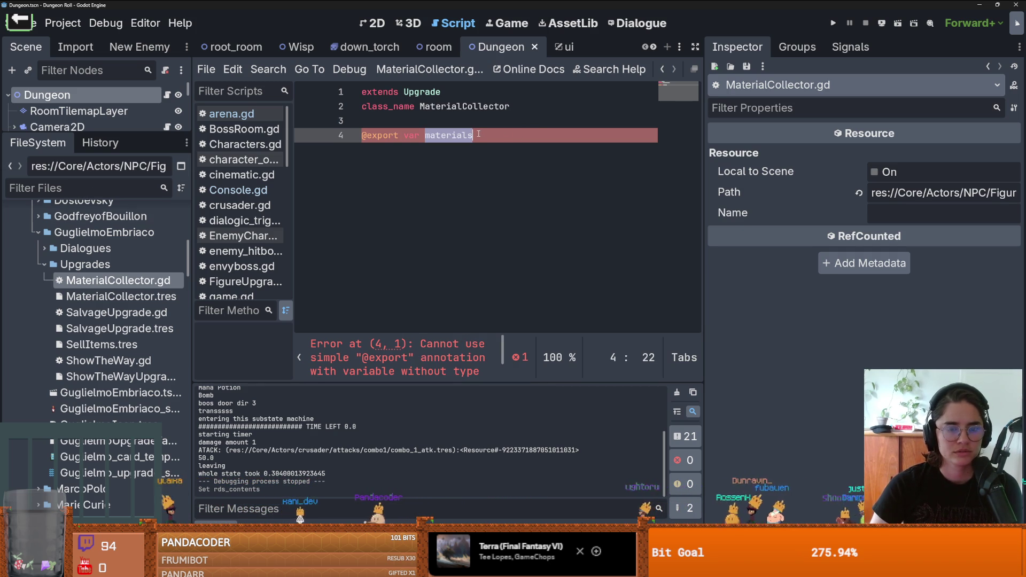
pyautogui.click(470, 135)
pyautogui.click(502, 136)
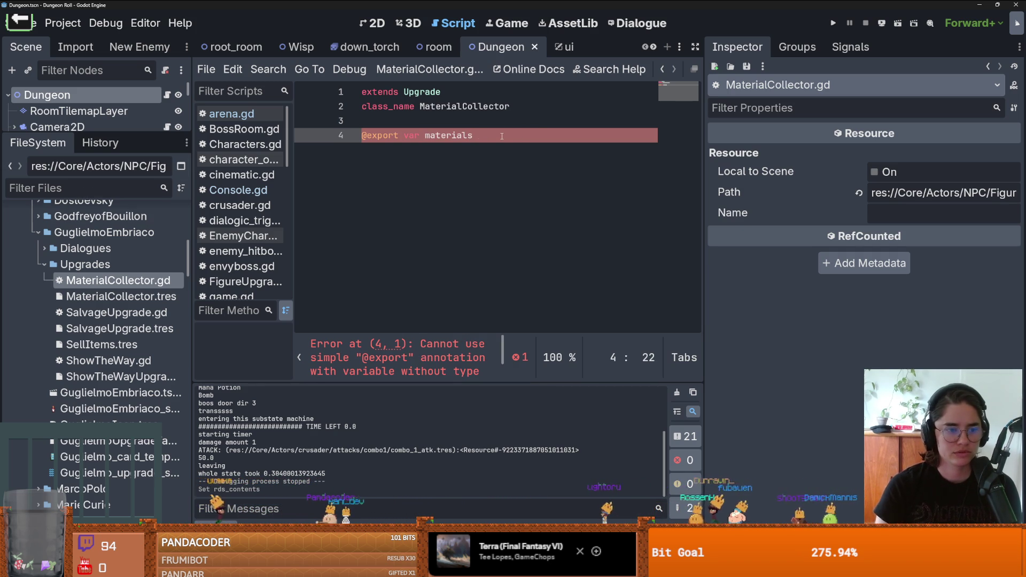
pyautogui.write(': RDST')
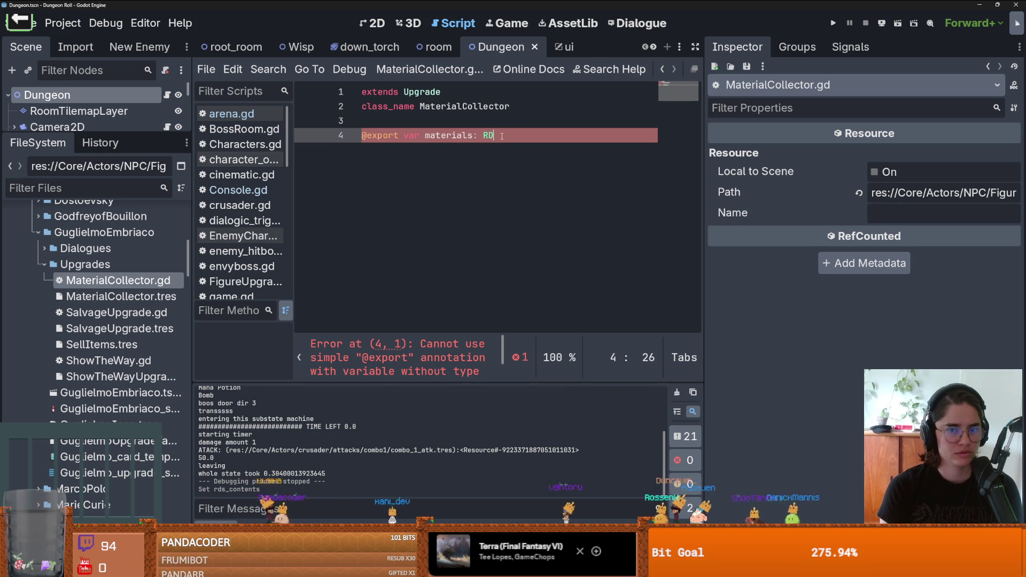
pyautogui.write('able')
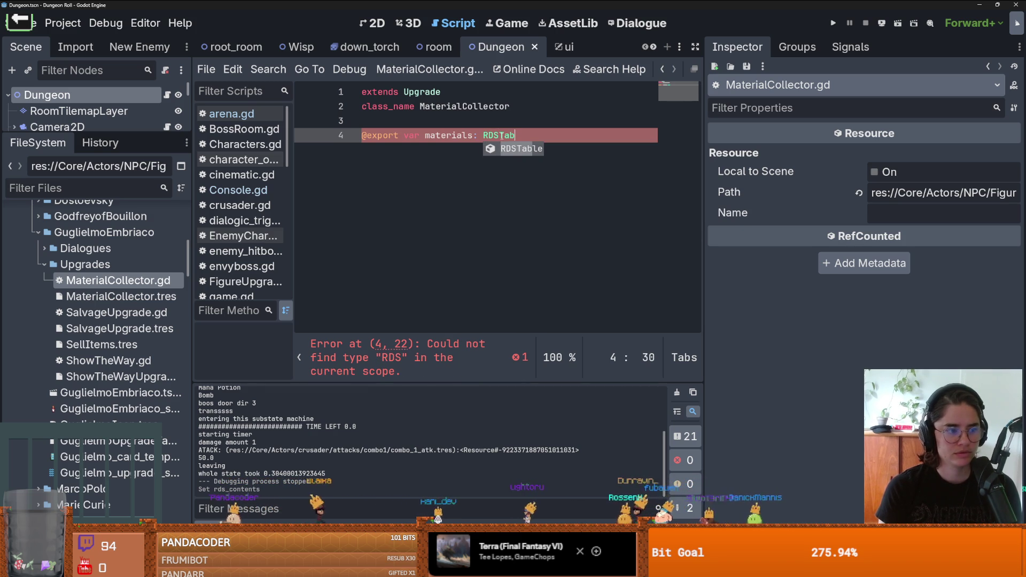
pyautogui.hotkey('ctrl', 's')
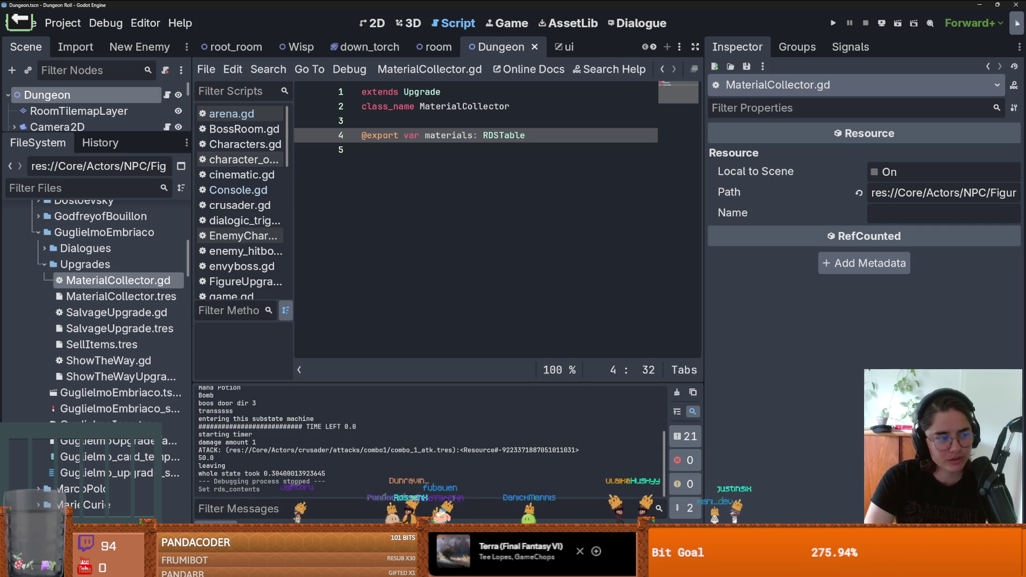
# Step: Rename the exported variable from materials to materials_table and save the script
pyautogui.hotkey('ctrl', 's')
pyautogui.click(450, 137)
pyautogui.click(472, 136)
pyautogui.write('_table')
pyautogui.hotkey('ctrl', 's')
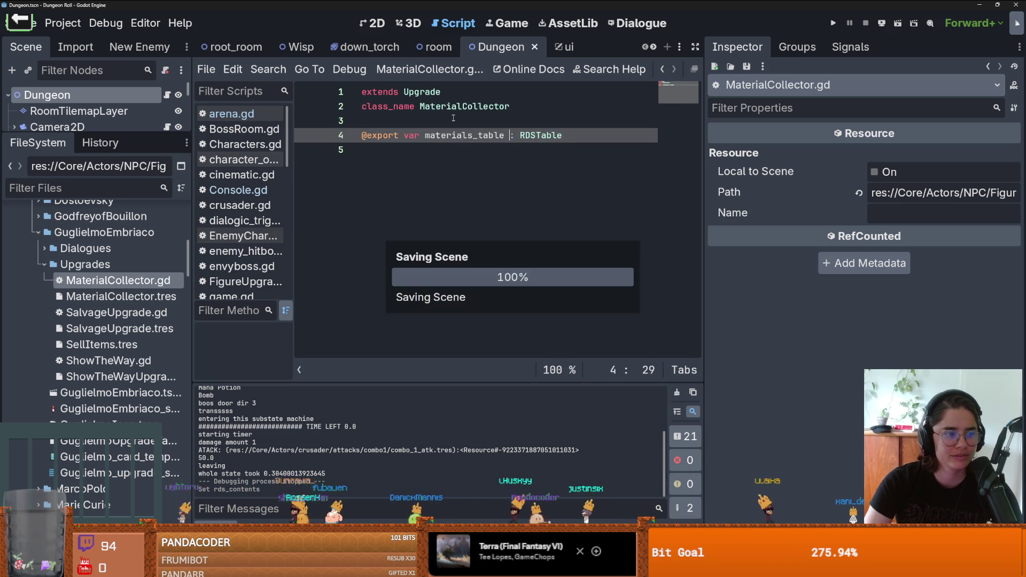
# Step: Collapse the Upgrades and GuglielmoEmbriaco folders and enlarge the Scene tree
pyautogui.scroll(5, 96, 299)
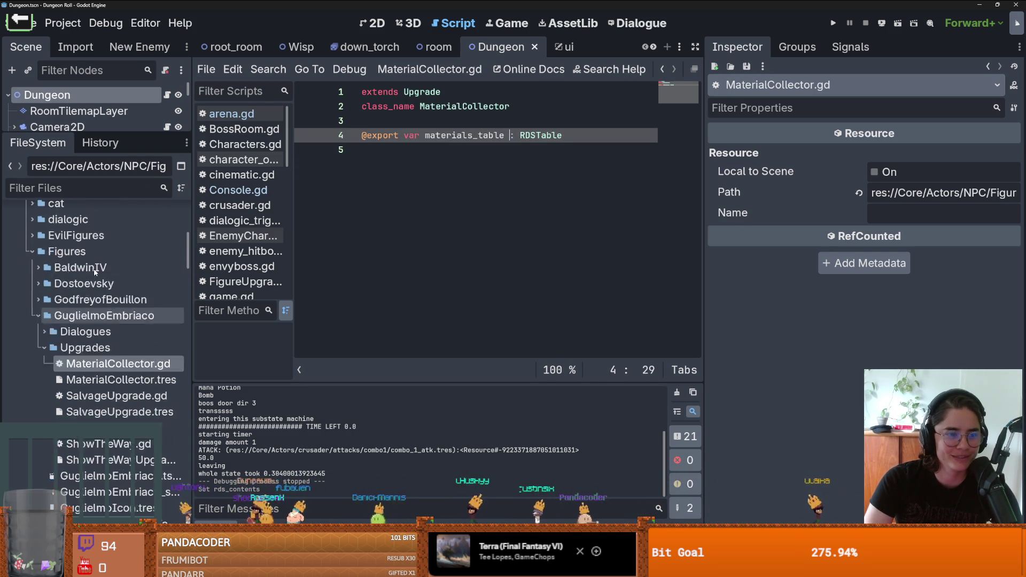
pyautogui.click(44, 389)
pyautogui.click(38, 357)
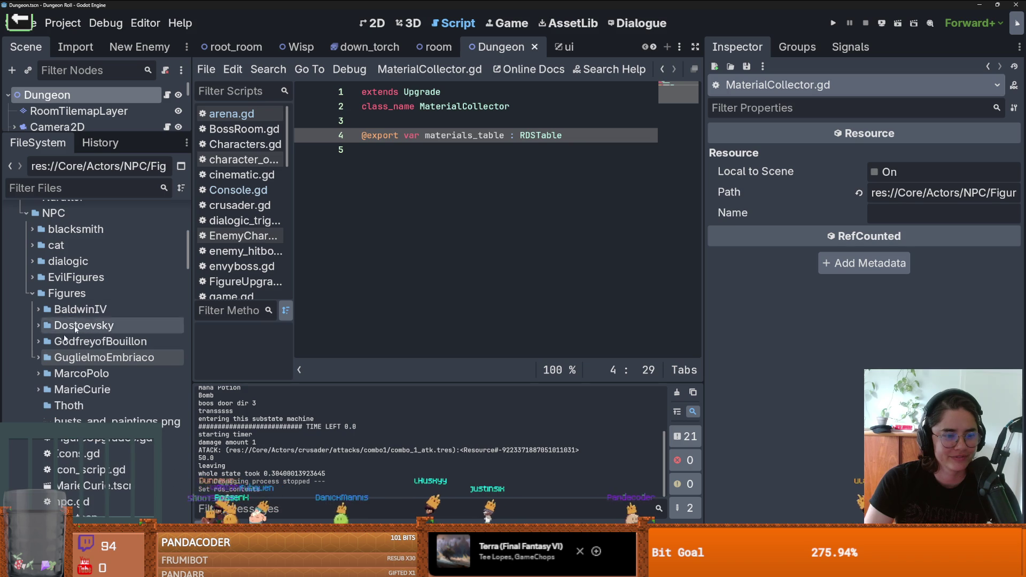
pyautogui.moveTo(102, 133)
pyautogui.mouseDown()
pyautogui.moveTo(86, 320)
pyautogui.moveTo(85, 302)
pyautogui.mouseUp()
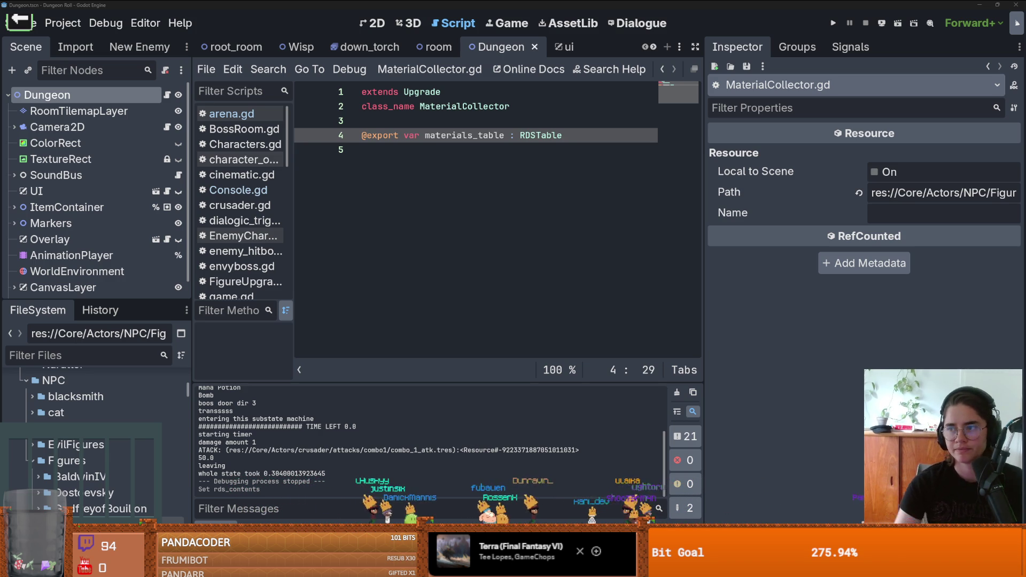
# Step: Open the RuneScape Wiki World map page and scroll down to its Gallery
pyautogui.hotkey('alt', 'Tab')
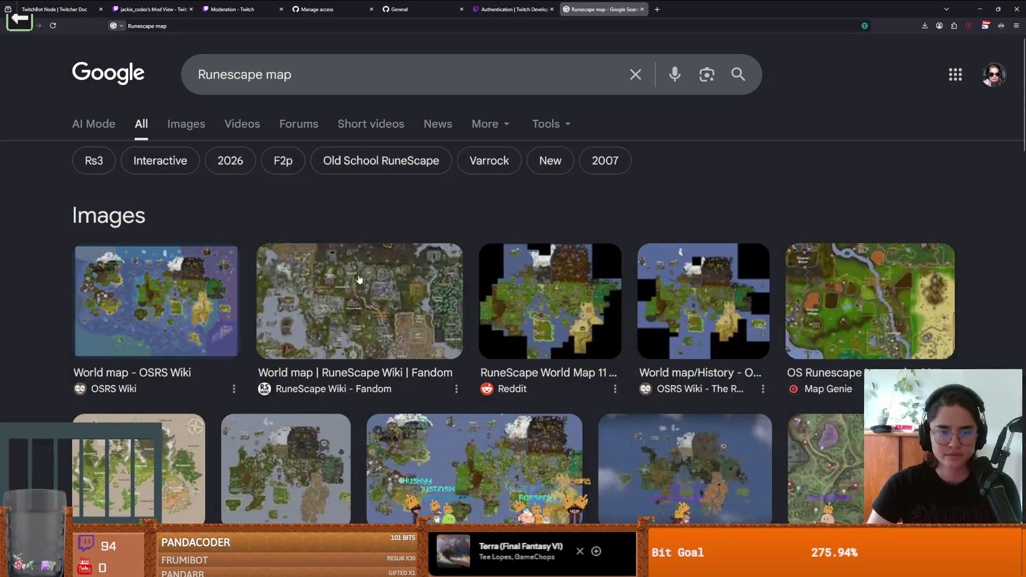
pyautogui.click(359, 301)
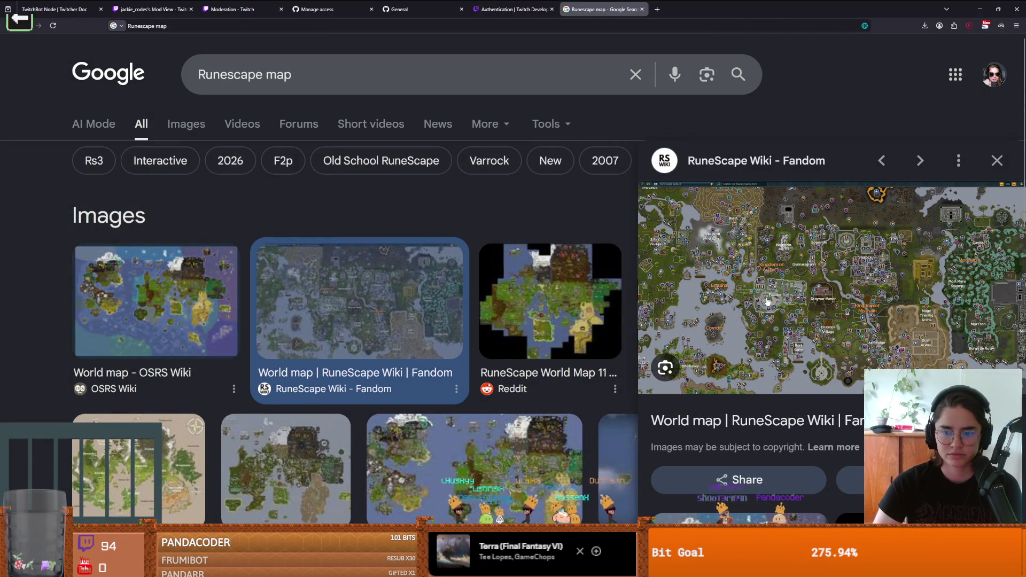
pyautogui.click(766, 302)
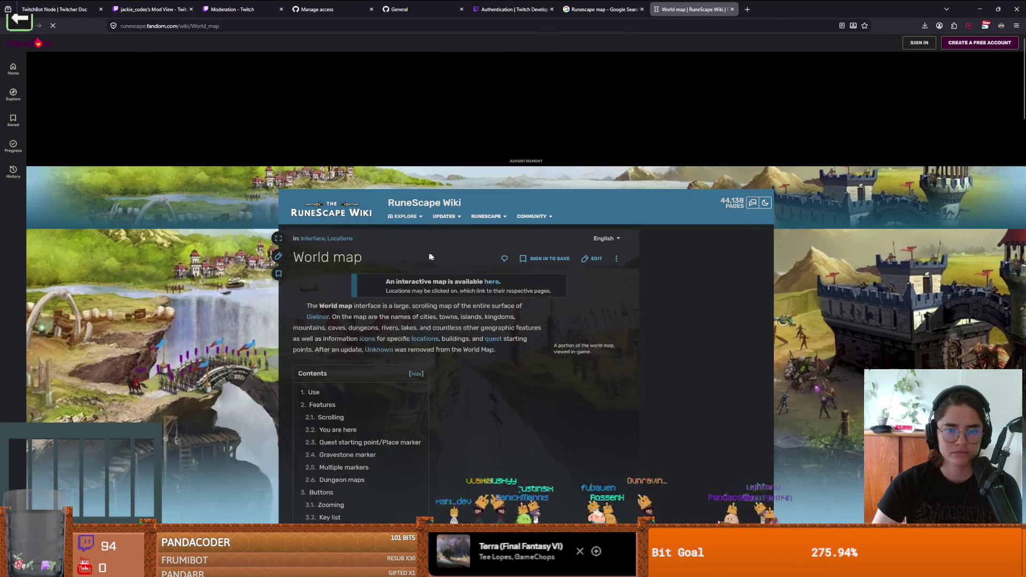
pyautogui.scroll(-15, 428, 252)
pyautogui.scroll(-5, 481, 275)
pyautogui.scroll(10, 480, 288)
pyautogui.scroll(-14, 477, 315)
pyautogui.scroll(-10, 477, 317)
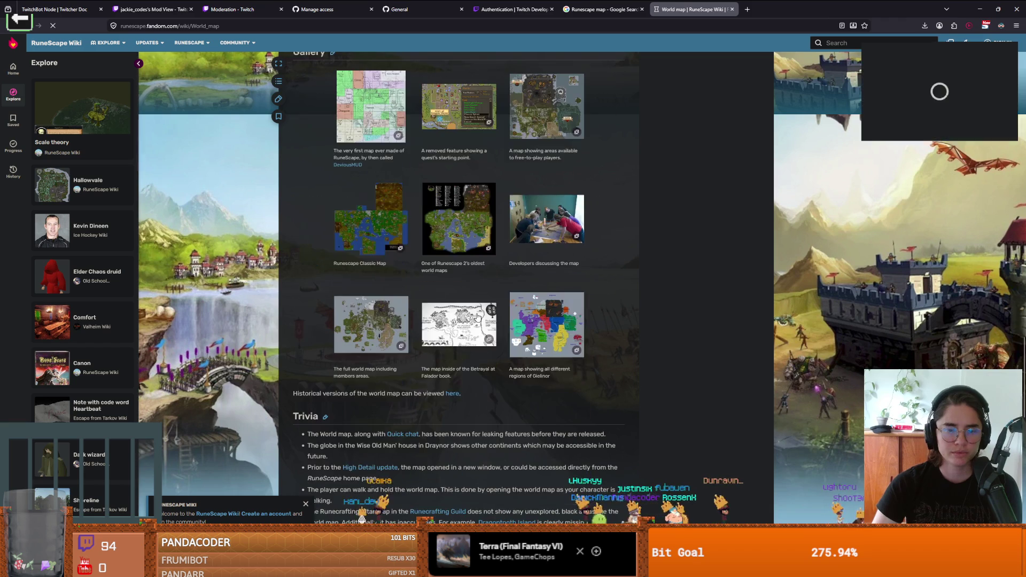
pyautogui.scroll(3, 468, 317)
pyautogui.scroll(-2, 465, 299)
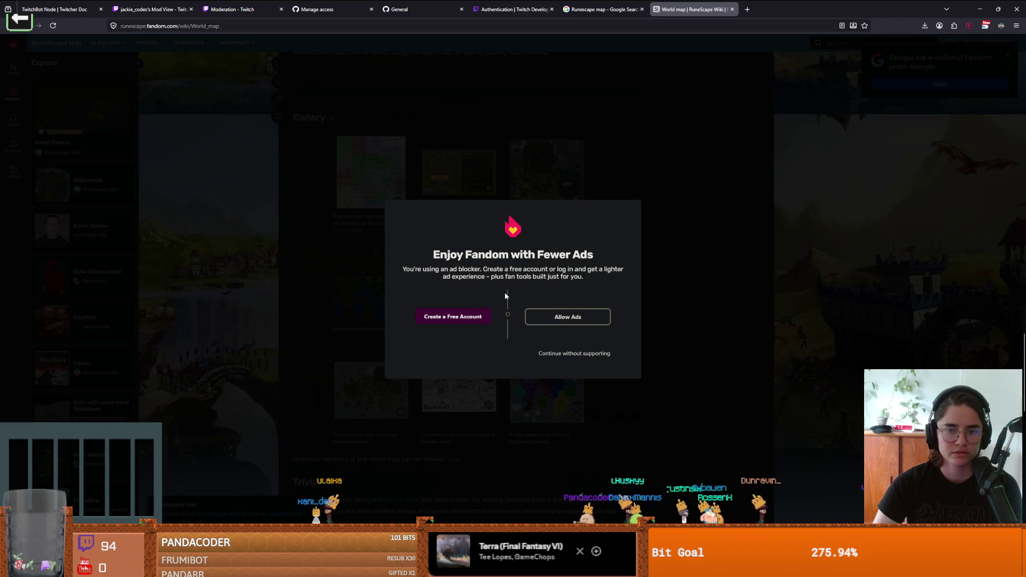
pyautogui.click(574, 354)
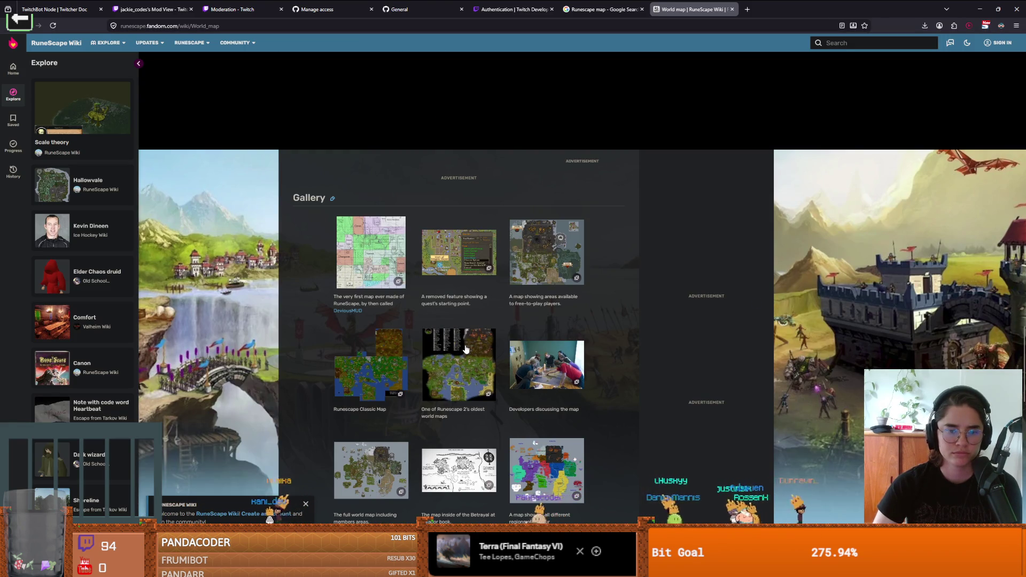
# Step: View the Runescape old map, RSC World map and World map view images, then return to Godot
pyautogui.click(464, 349)
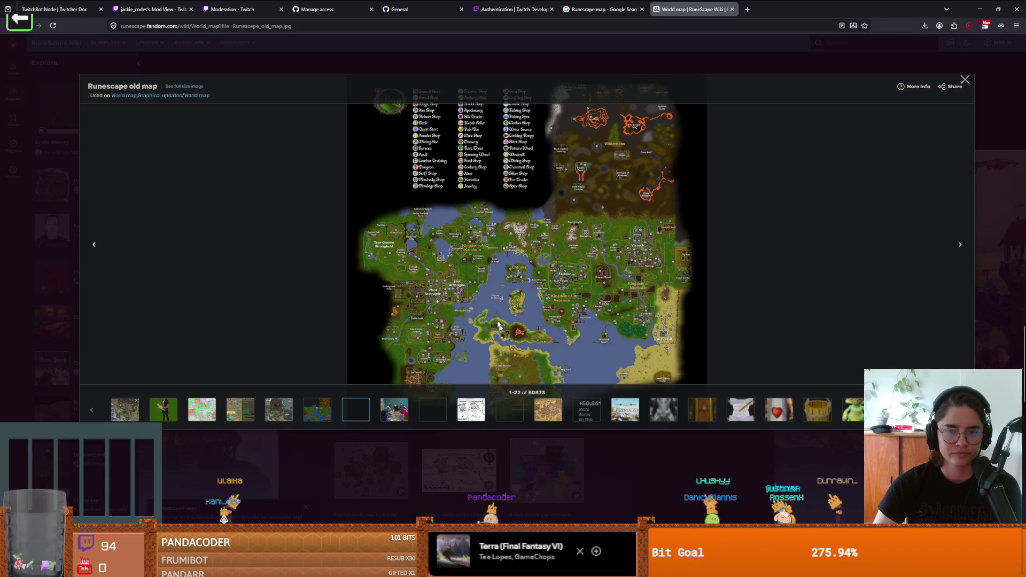
pyautogui.hotkey('ctrl', '+')
pyautogui.hotkey('ctrl', '+')
pyautogui.hotkey('ctrl', '+')
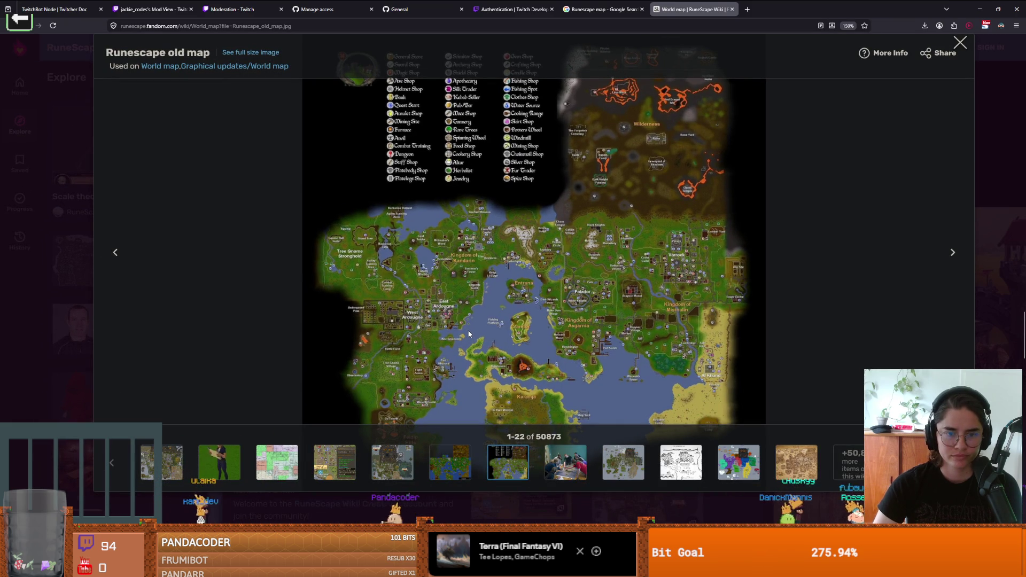
pyautogui.hotkey('ctrl', '-')
pyautogui.hotkey('ctrl', '-')
pyautogui.hotkey('ctrl', '-')
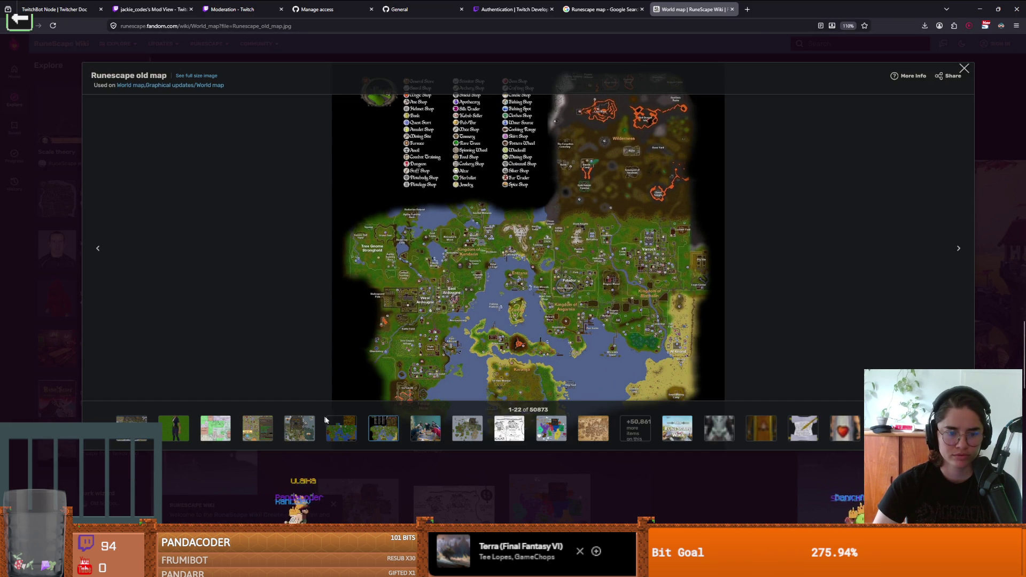
pyautogui.click(338, 427)
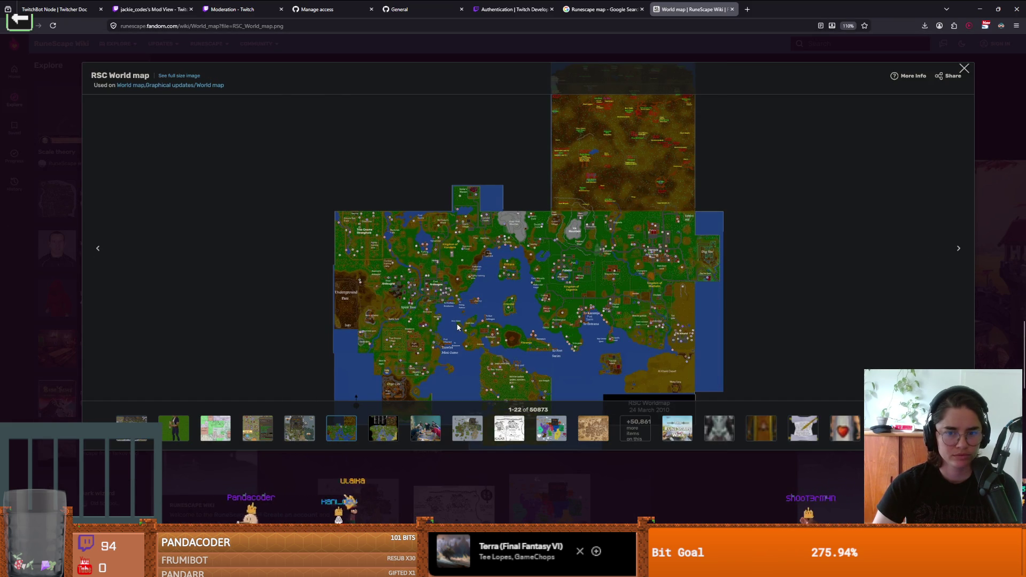
pyautogui.click(397, 430)
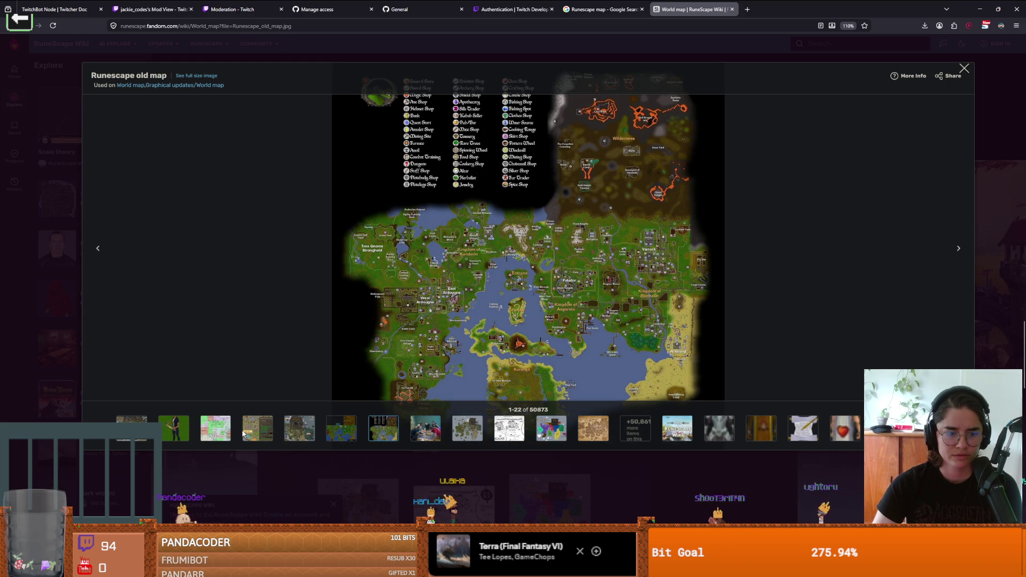
pyautogui.click(131, 428)
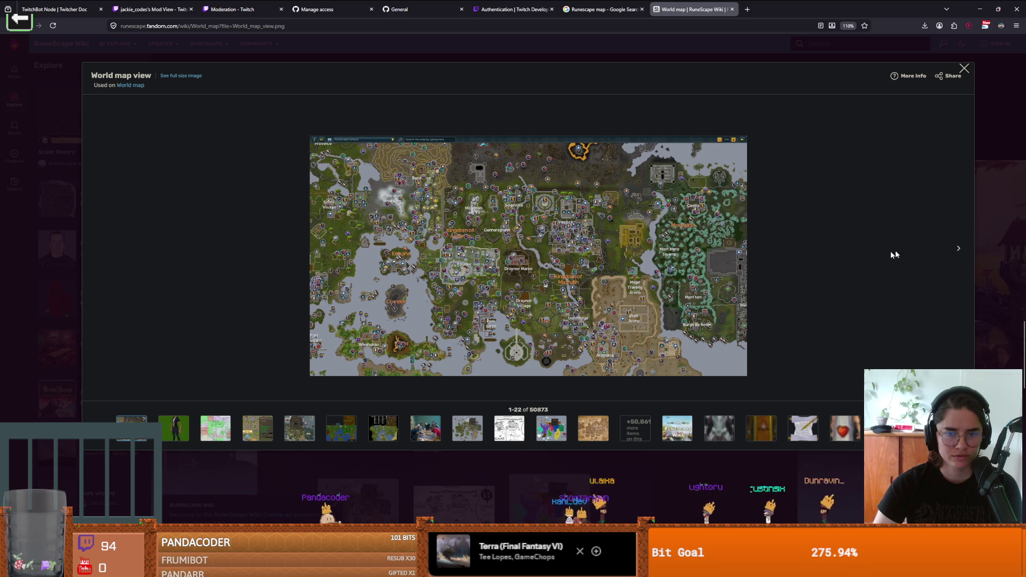
pyautogui.click(985, 209)
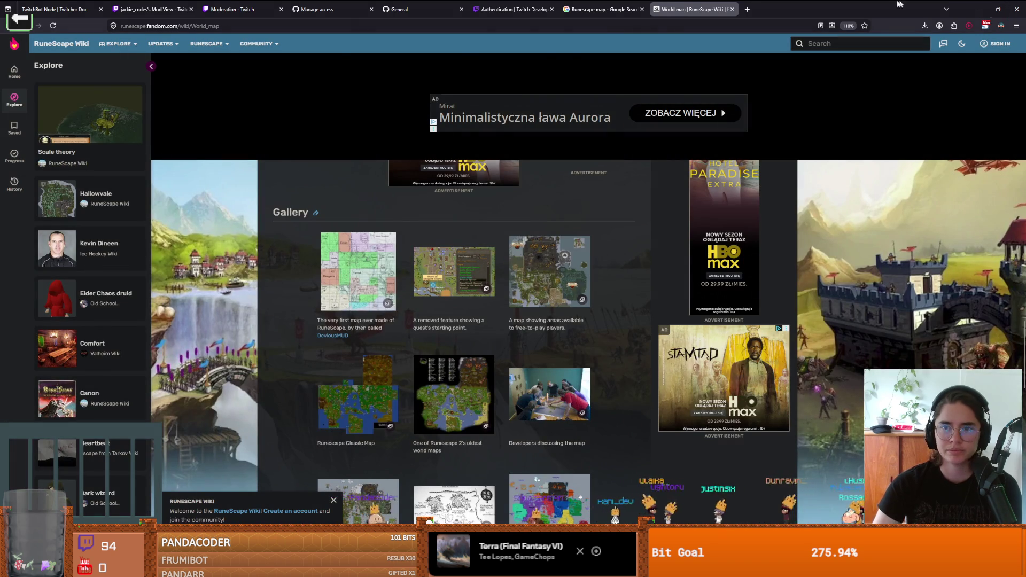
pyautogui.hotkey('alt', 'Tab')
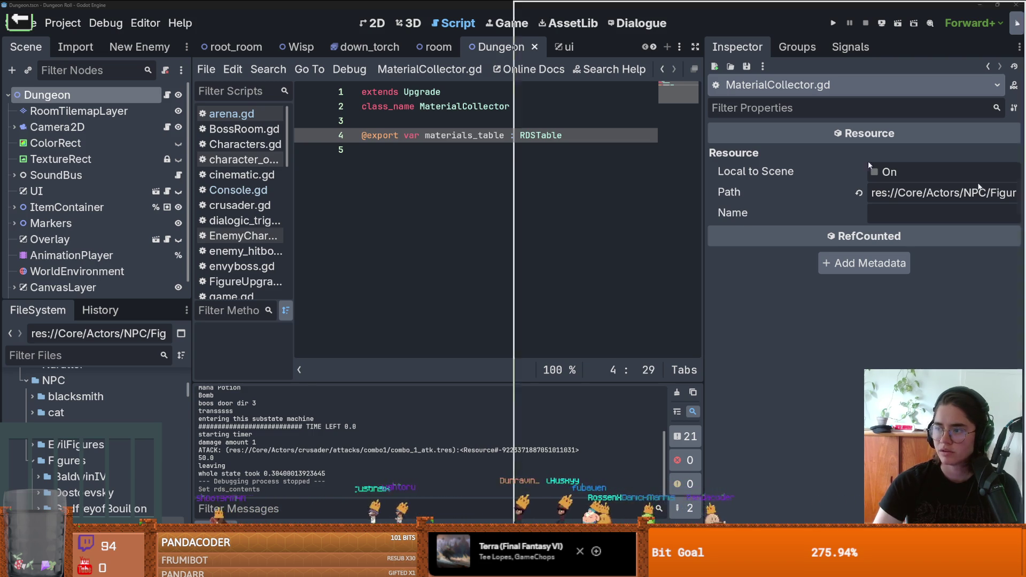
# Step: Dismiss the cookie prompt and open osrs_world_map.jpg enlarged around Varrock and the Wilderness
pyautogui.hotkey('alt', 'Tab')
pyautogui.click(533, 184)
pyautogui.click(539, 187)
pyautogui.click(351, 271)
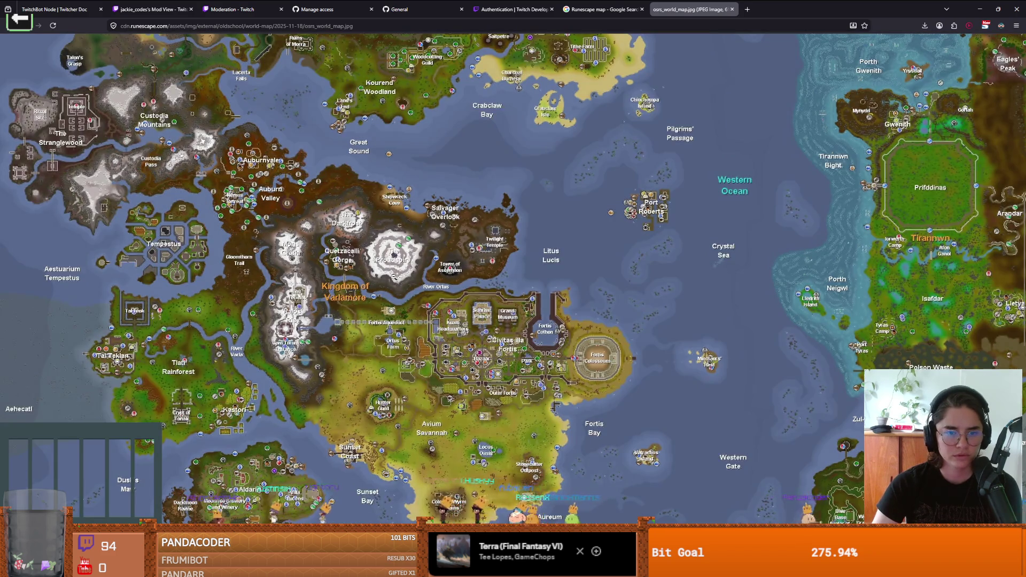
pyautogui.scroll(-2, 430, 278)
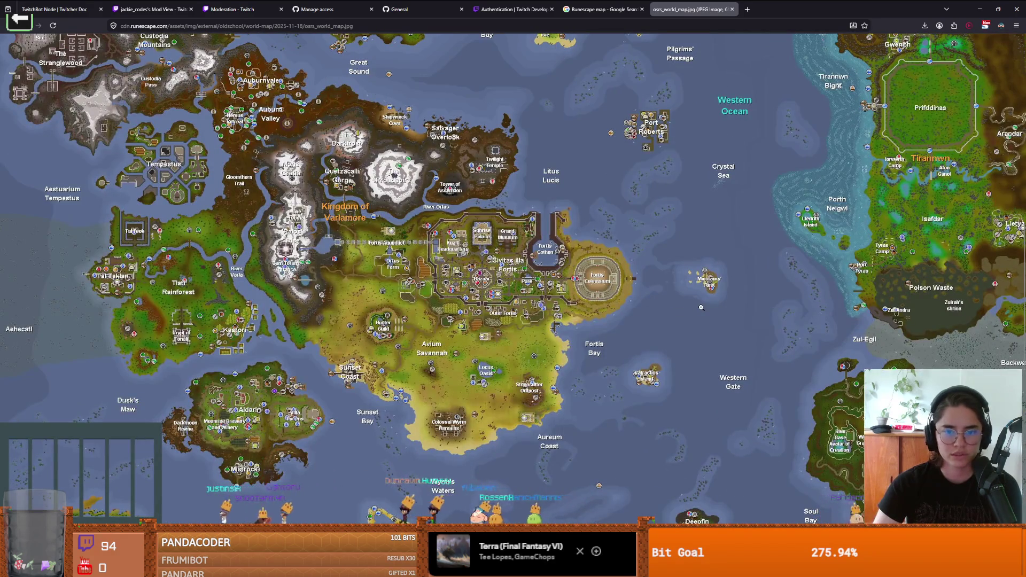
pyautogui.click(701, 307)
pyautogui.click(655, 235)
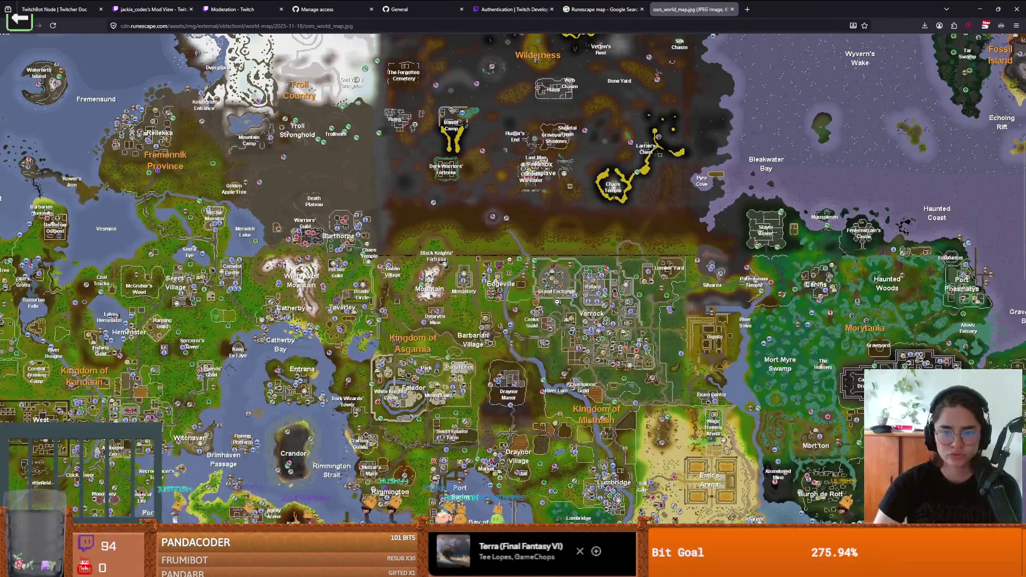
# Step: Pan across the enlarged map from Kandarin south to the Isle of Souls
pyautogui.scroll(-1, 558, 302)
pyautogui.hscroll(-1, 446, 285)
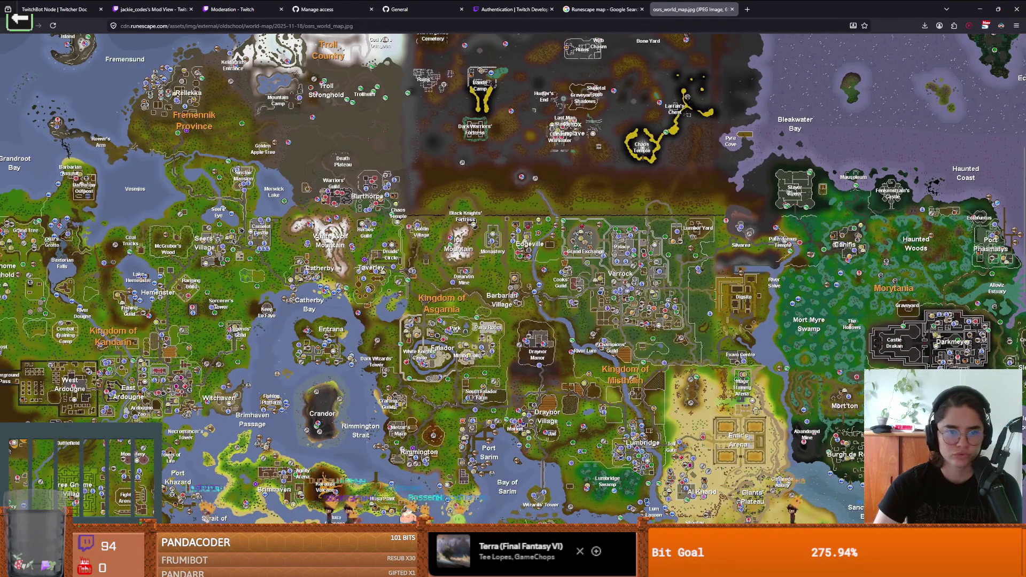
pyautogui.hscroll(-3, 287, 238)
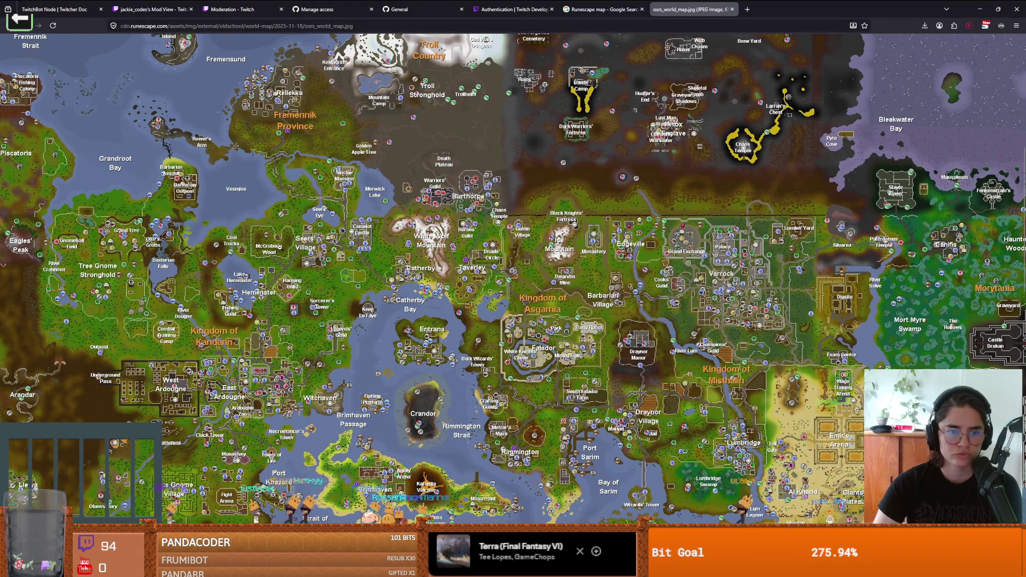
pyautogui.hscroll(-1, 513, 279)
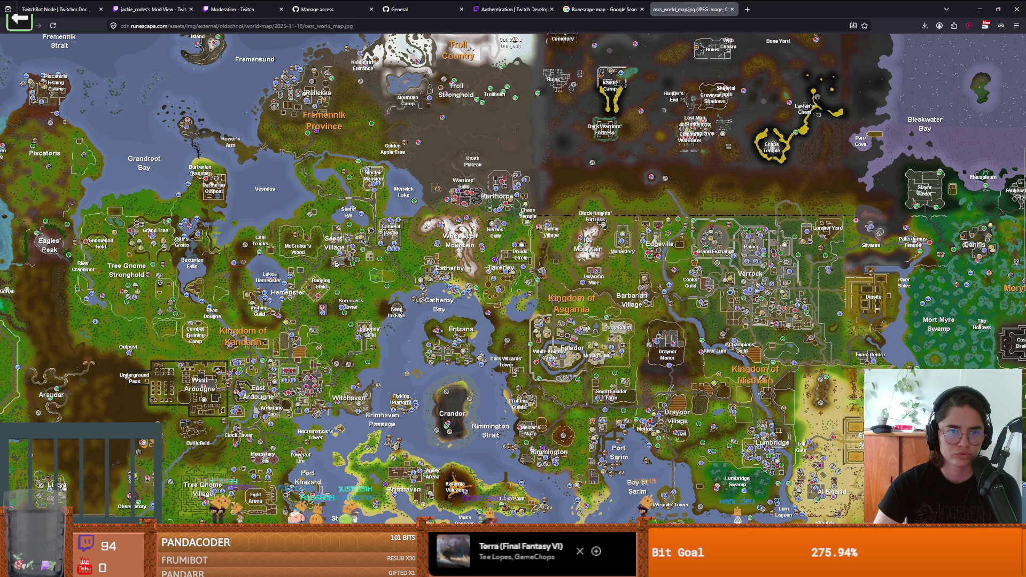
pyautogui.scroll(6, 324, 269)
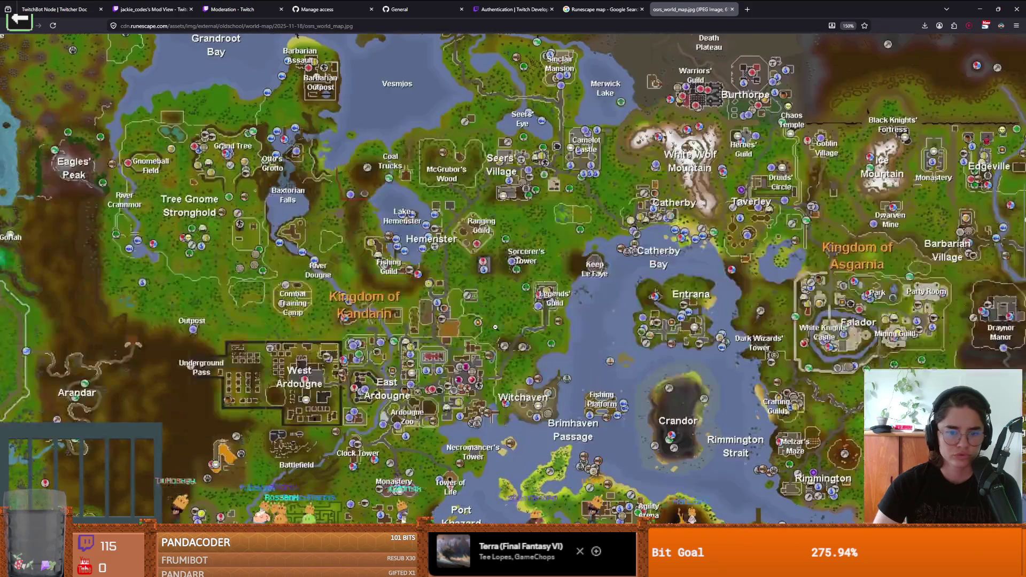
pyautogui.scroll(-2, 600, 320)
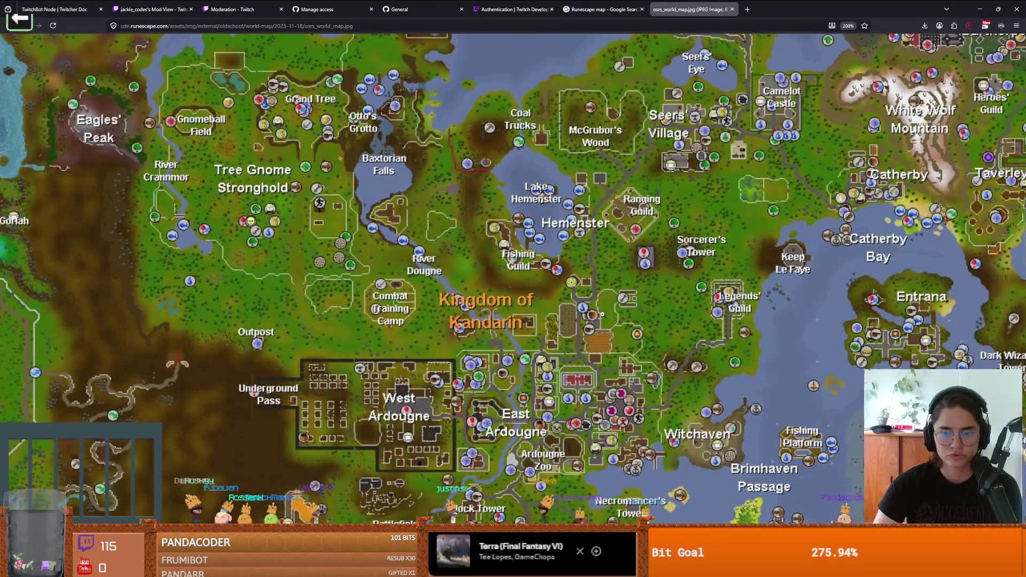
pyautogui.hscroll(2, 602, 314)
pyautogui.scroll(2, 602, 314)
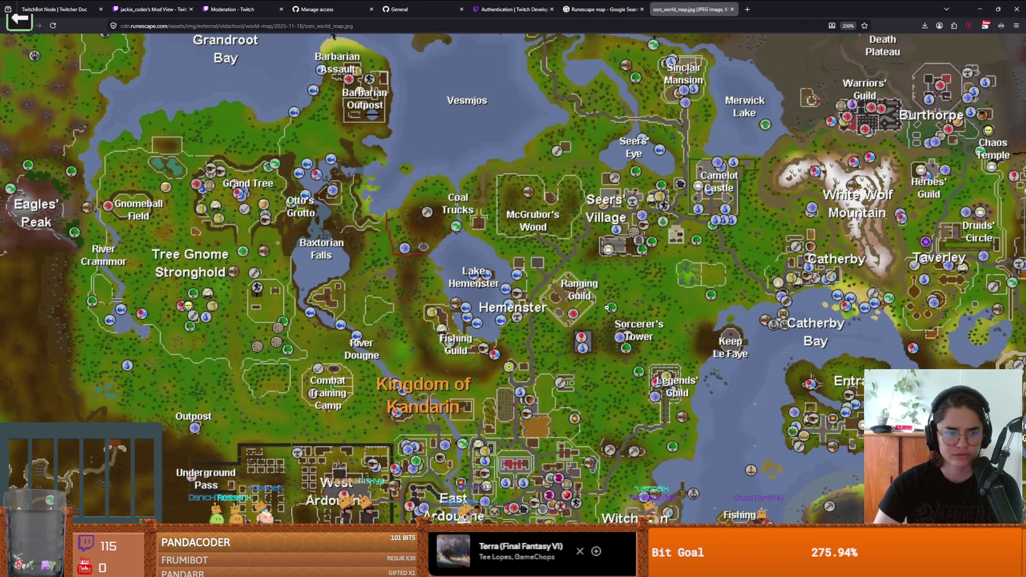
pyautogui.hotkey('ctrl', '-')
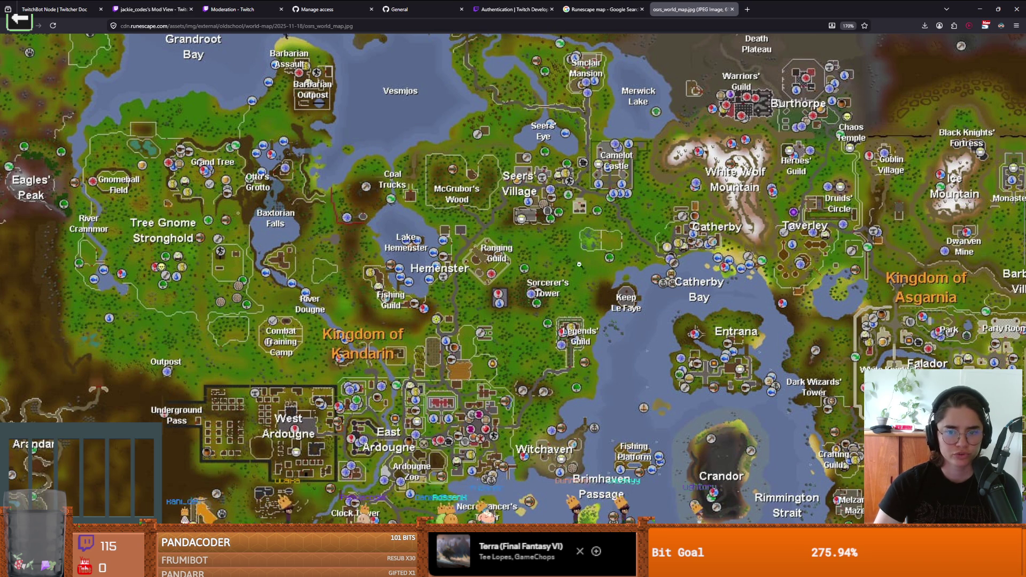
pyautogui.scroll(-3, 592, 383)
pyautogui.scroll(3, 591, 383)
pyautogui.hscroll(2, 593, 383)
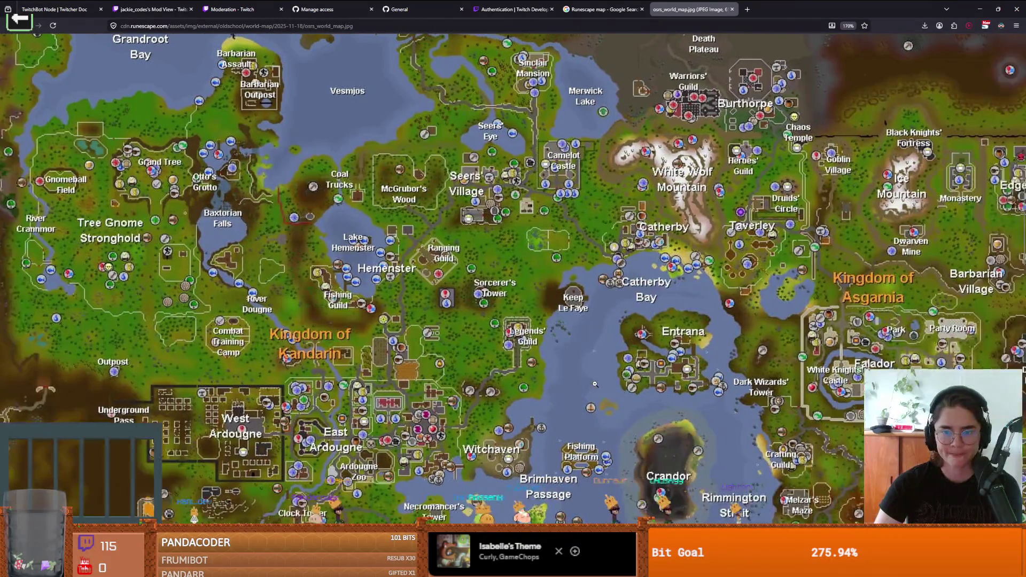
pyautogui.hscroll(2, 594, 384)
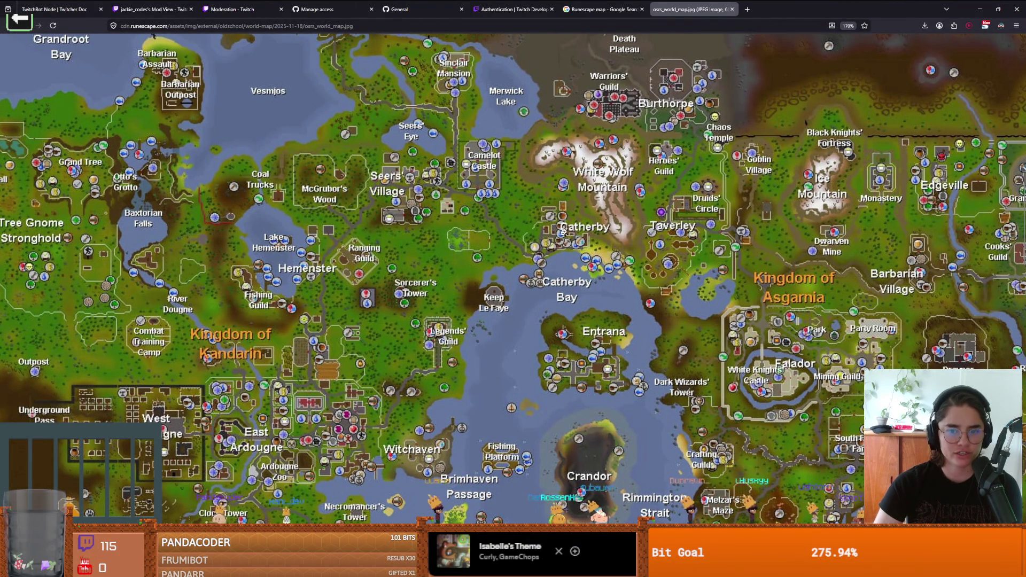
pyautogui.scroll(5, 537, 317)
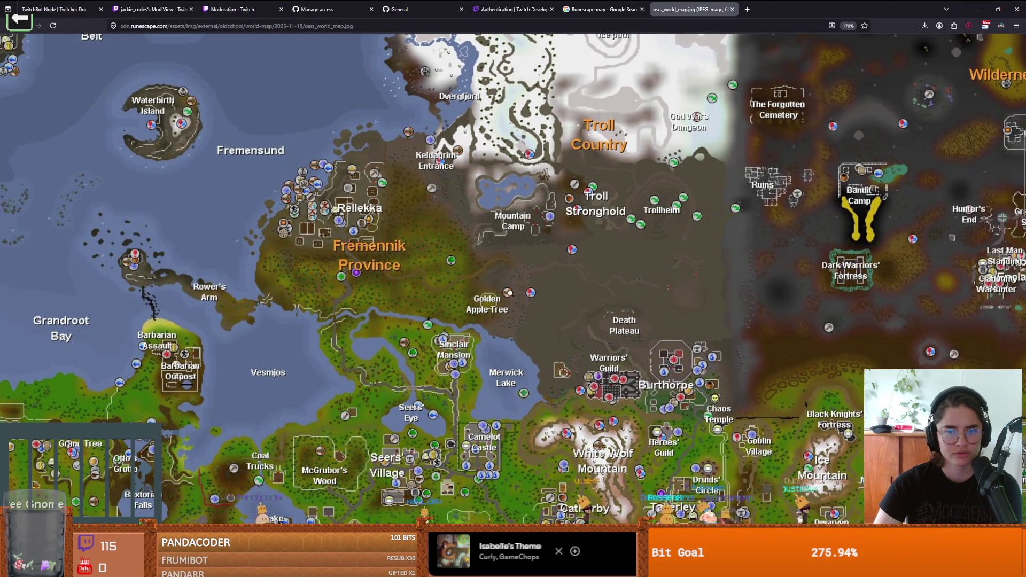
pyautogui.scroll(-1, 497, 295)
pyautogui.scroll(1, 500, 298)
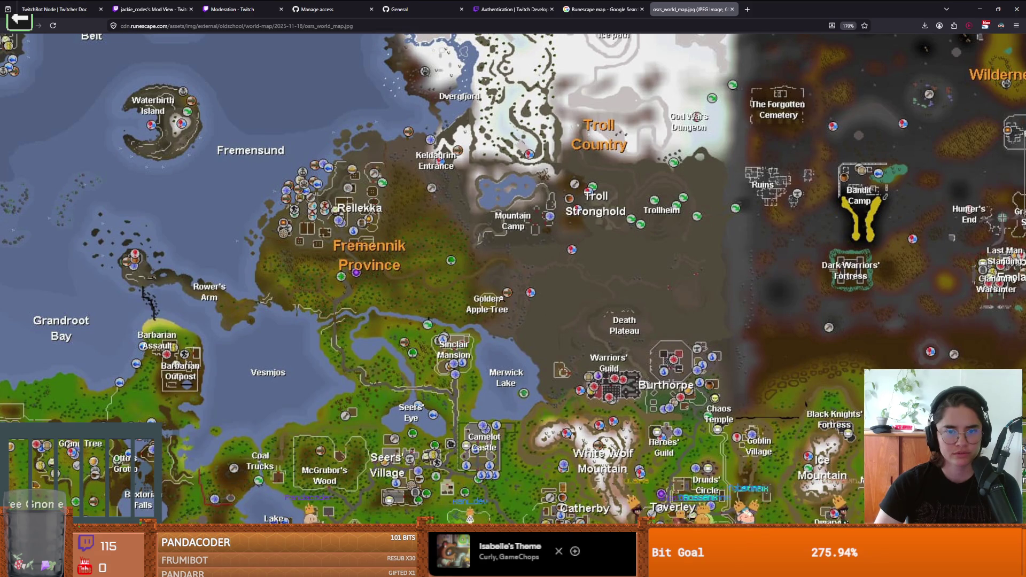
pyautogui.scroll(-3, 501, 299)
pyautogui.scroll(-1, 501, 298)
pyautogui.scroll(1, 501, 298)
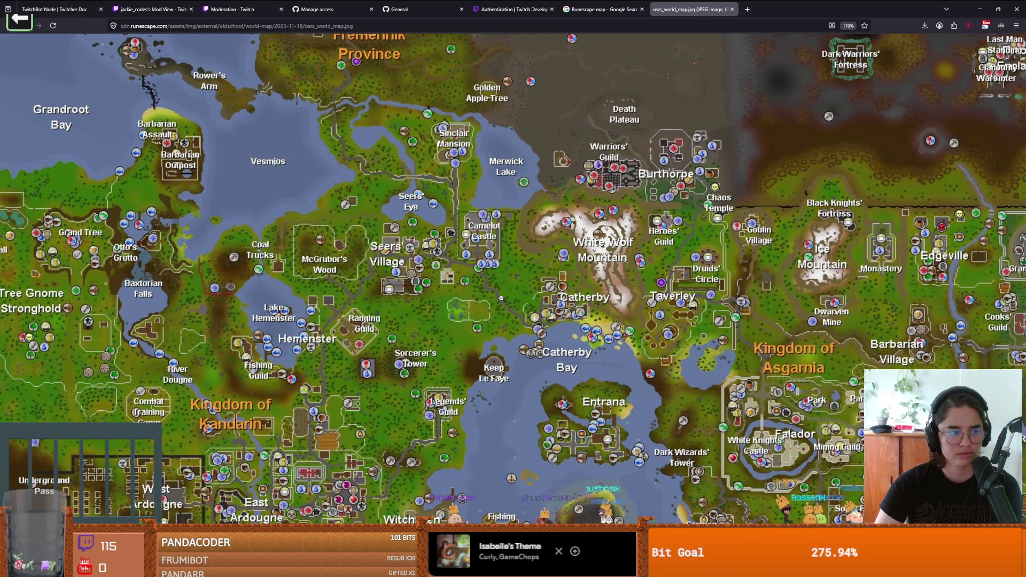
pyautogui.scroll(-1, 500, 298)
pyautogui.scroll(-4, 501, 298)
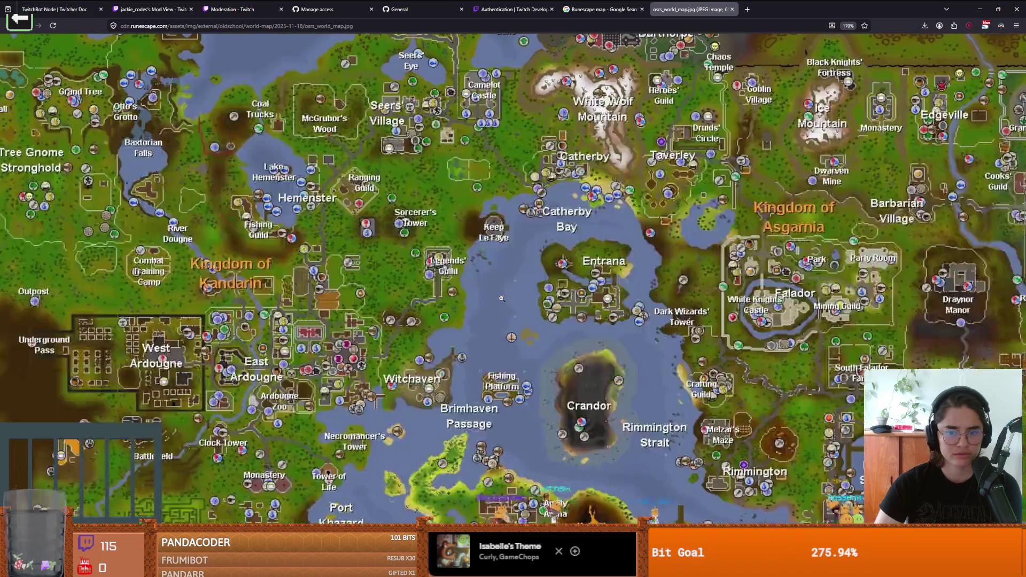
pyautogui.scroll(-2, 501, 299)
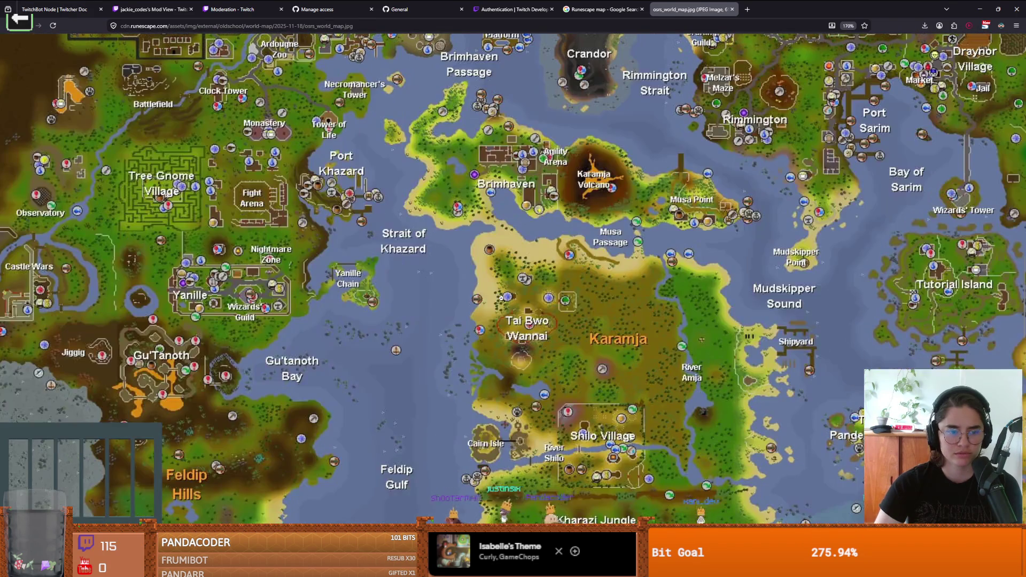
pyautogui.scroll(-2, 501, 298)
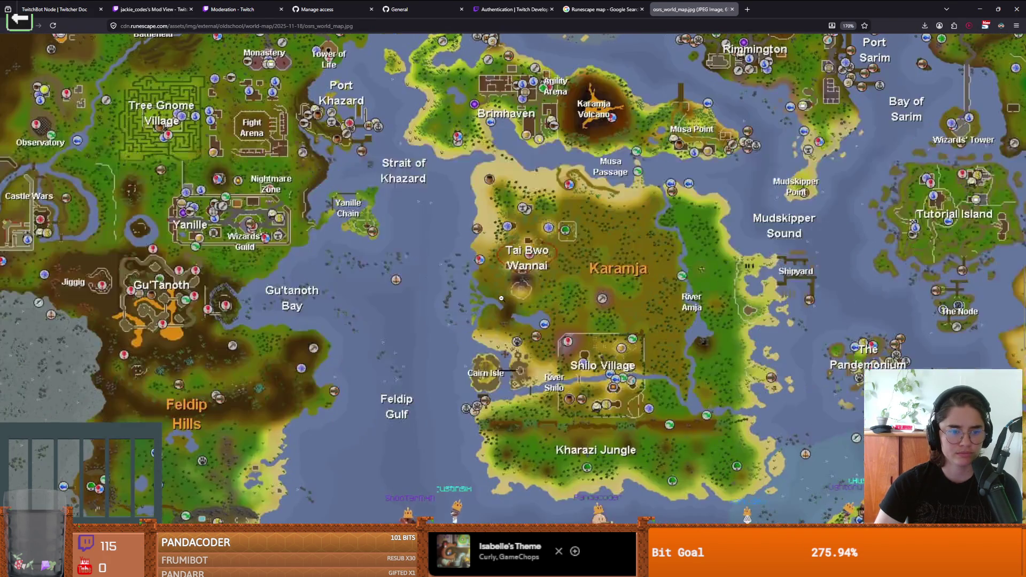
pyautogui.scroll(1, 501, 298)
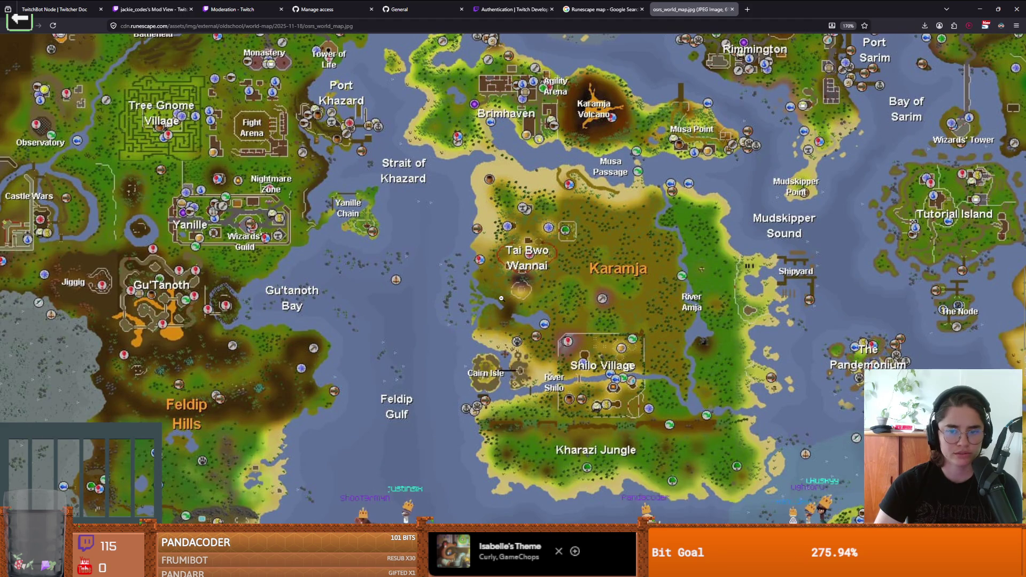
pyautogui.hscroll(2, 501, 299)
pyautogui.scroll(-2, 501, 298)
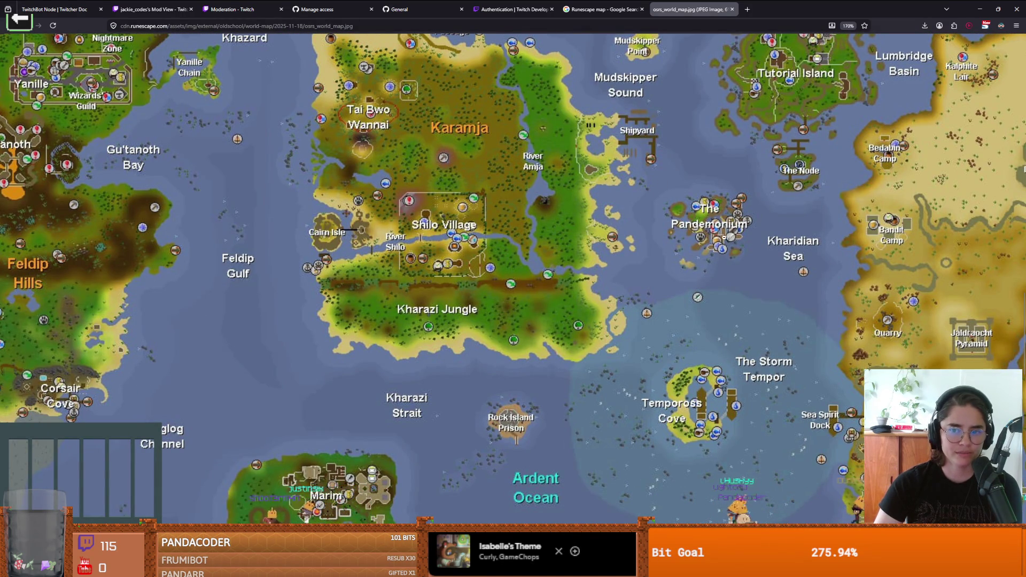
pyautogui.scroll(-3, 708, 324)
pyautogui.scroll(-1, 708, 324)
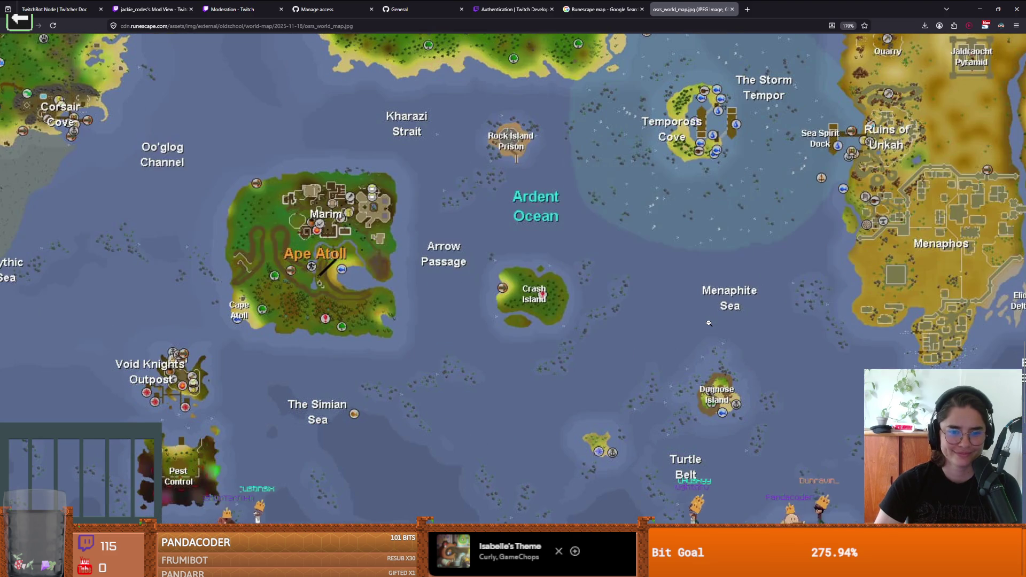
pyautogui.scroll(-2, 708, 324)
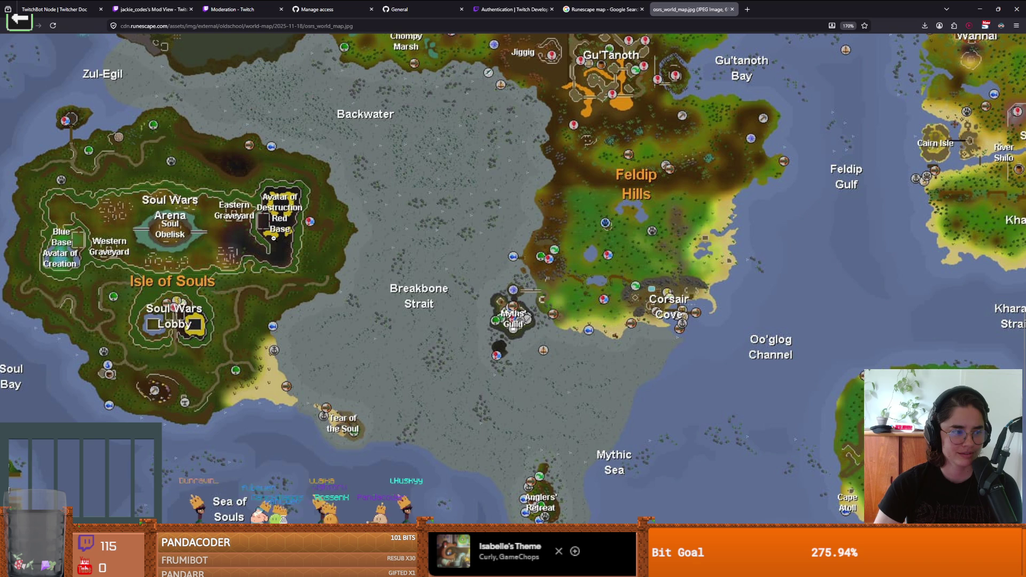
pyautogui.scroll(-5, 351, 249)
pyautogui.hscroll(-4, 417, 257)
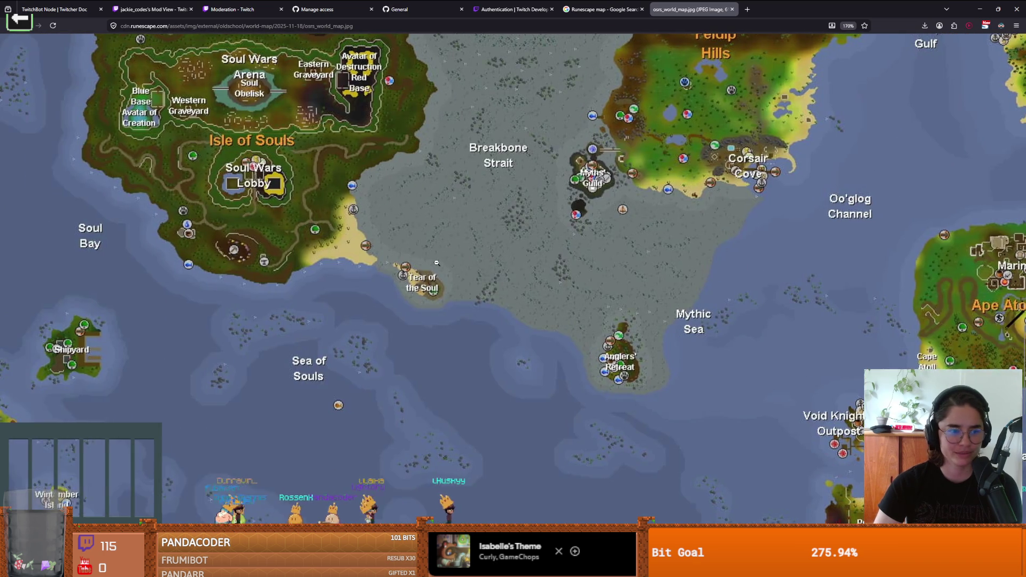
pyautogui.hscroll(-5, 436, 263)
pyautogui.scroll(-10, 435, 264)
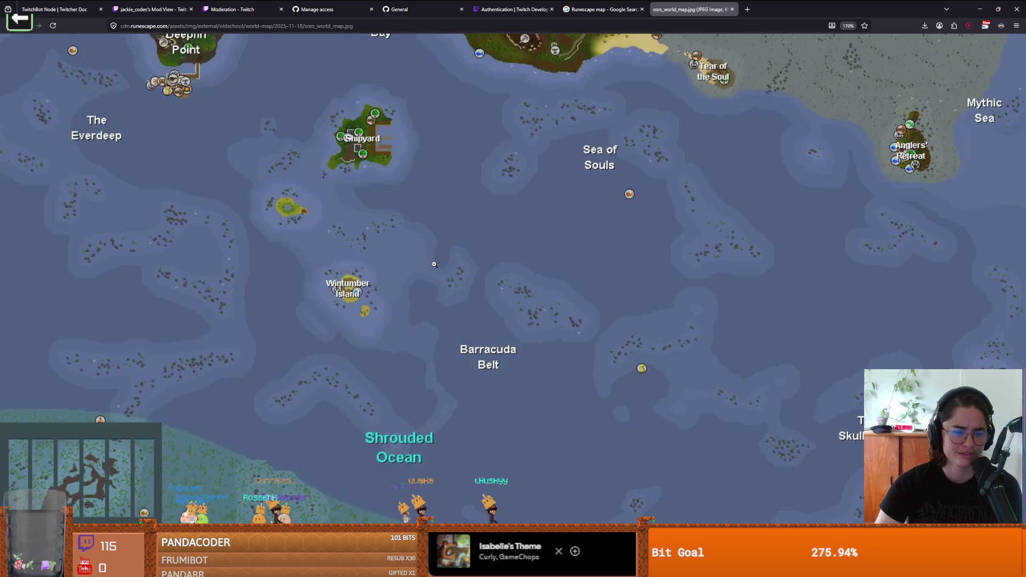
pyautogui.scroll(-5, 434, 264)
pyautogui.scroll(2, 434, 264)
pyautogui.hscroll(-5, 434, 264)
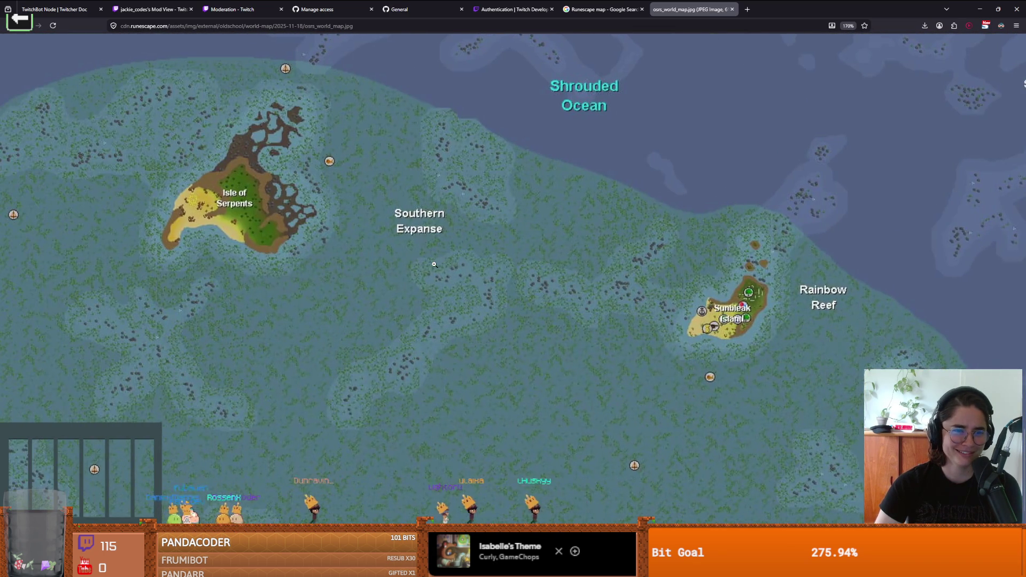
pyautogui.scroll(-3, 434, 264)
pyautogui.scroll(10, 433, 264)
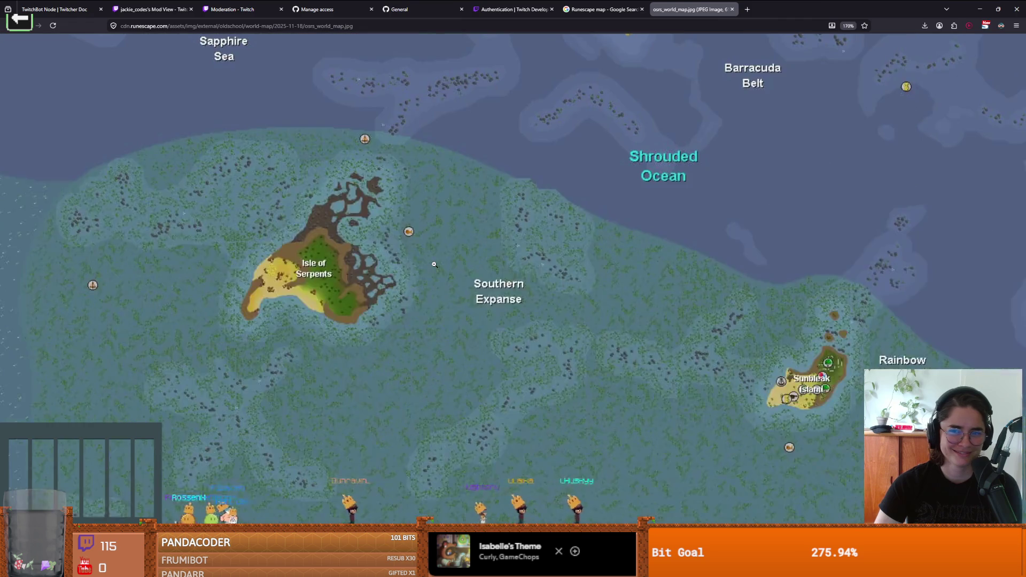
pyautogui.scroll(10, 434, 264)
pyautogui.hscroll(-4, 434, 264)
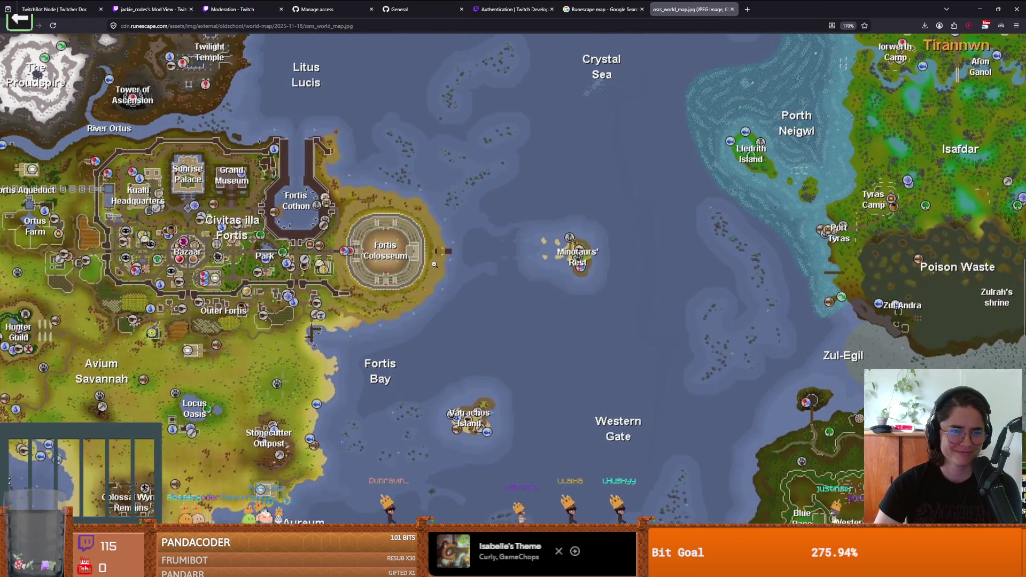
pyautogui.hscroll(-5, 434, 264)
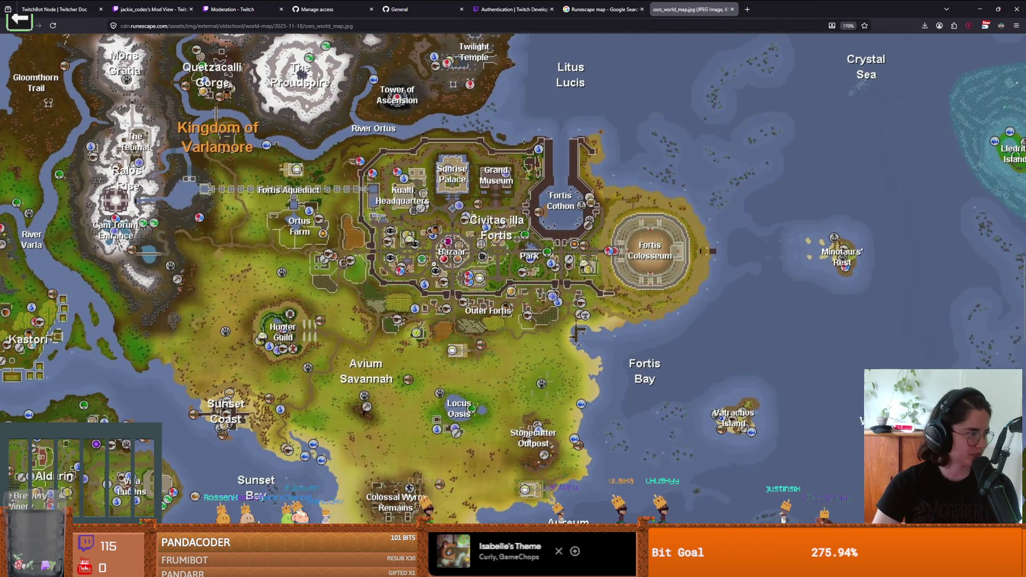
pyautogui.scroll(4, 434, 264)
pyautogui.scroll(-3, 434, 264)
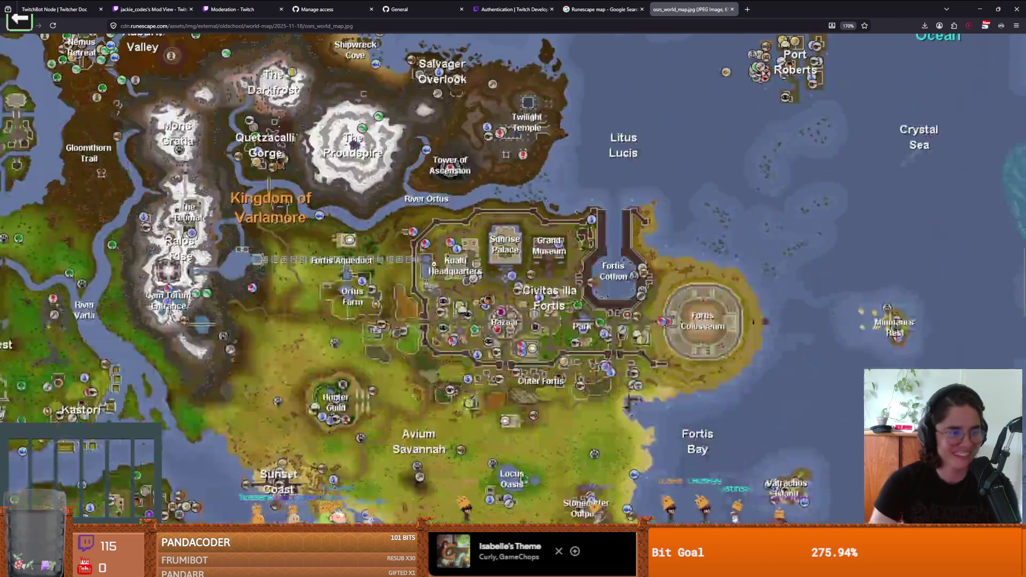
pyautogui.click(293, 236)
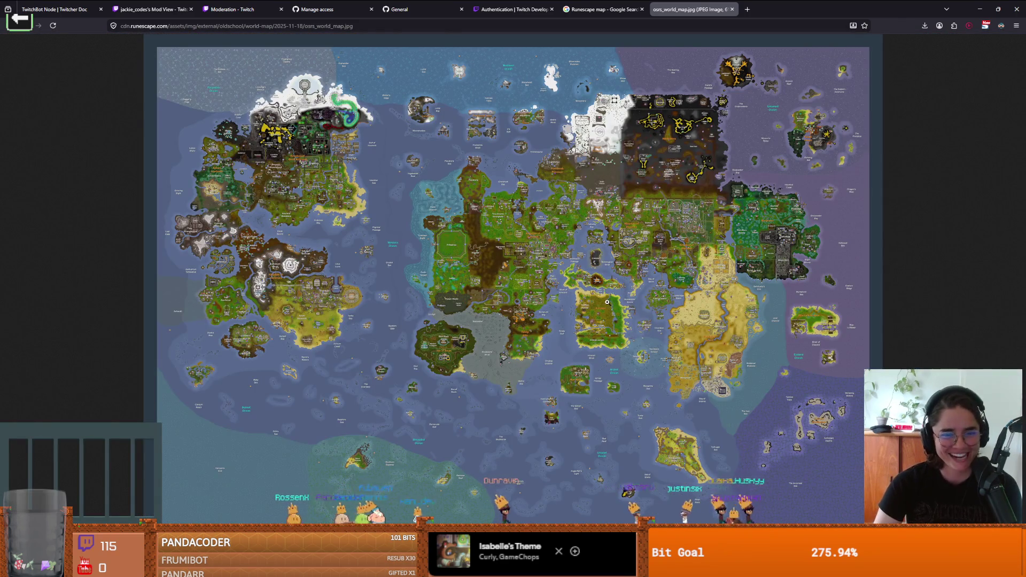
pyautogui.click(293, 275)
pyautogui.click(315, 292)
pyautogui.click(315, 292)
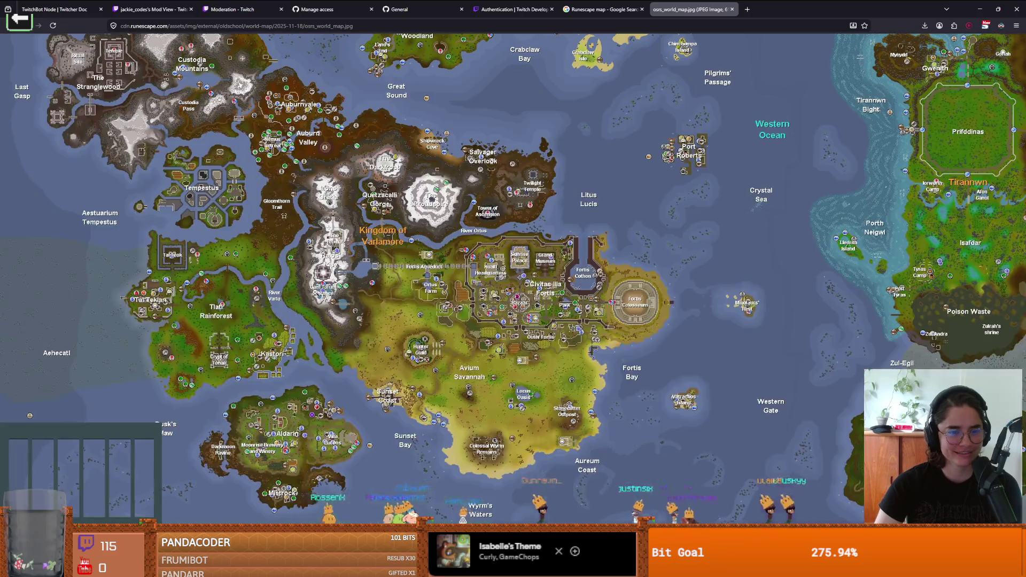
pyautogui.scroll(7, 345, 292)
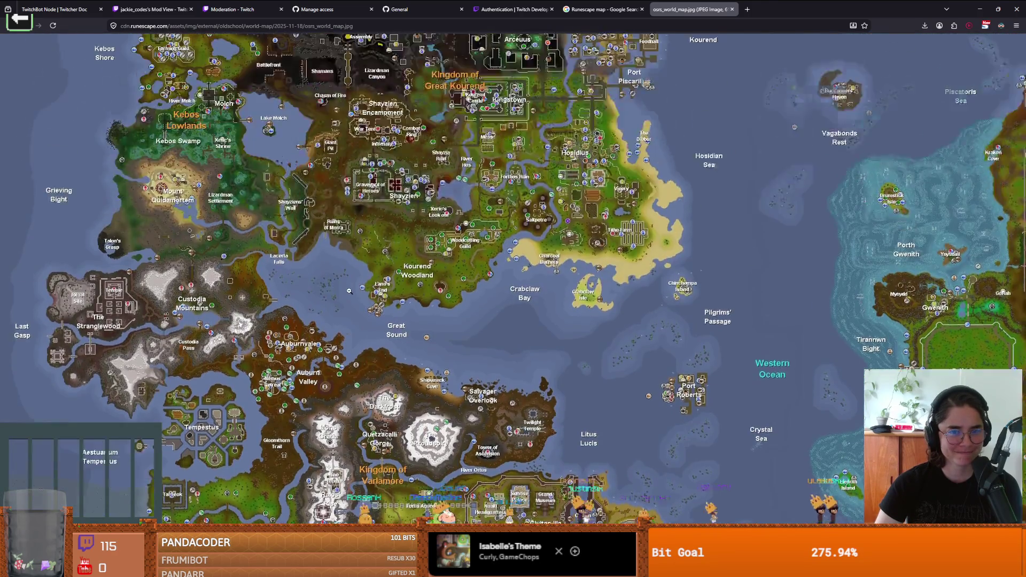
pyautogui.hscroll(5, 357, 291)
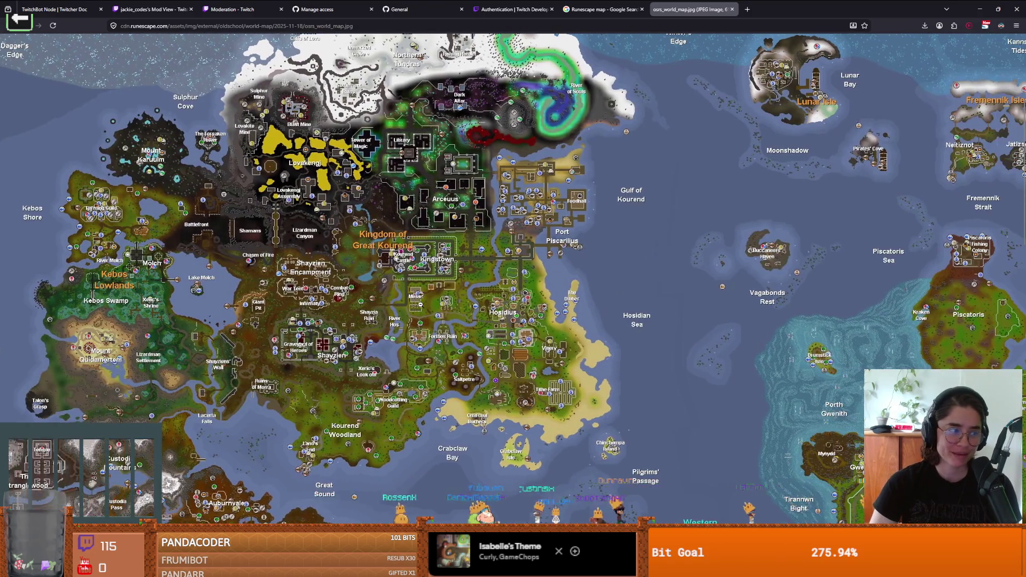
pyautogui.scroll(1, 420, 301)
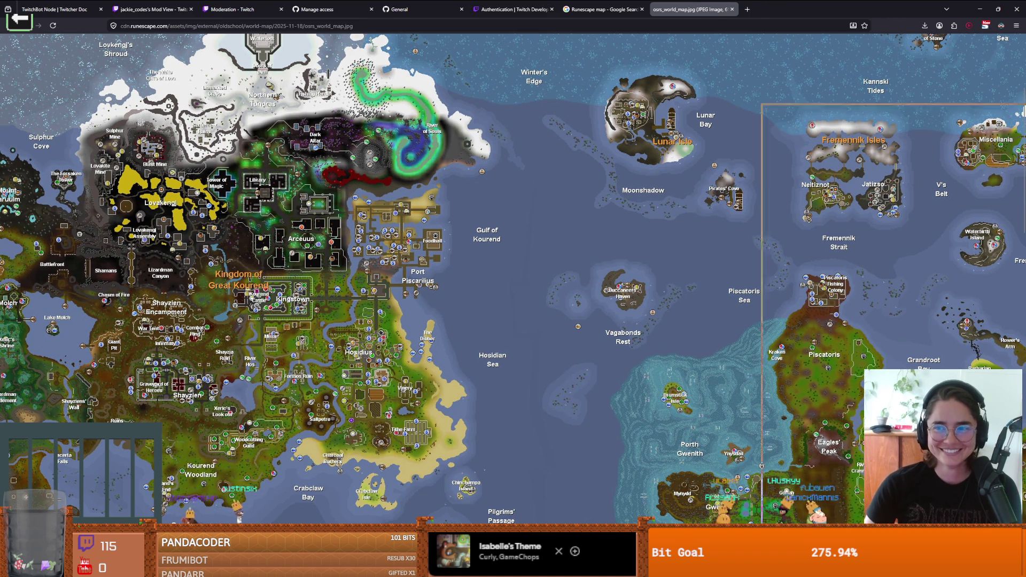
pyautogui.hotkey('alt', 'Tab')
pyautogui.click(652, 178)
# Step: Enlarge the FileSystem area and widen the left dock, then run the project with F5
pyautogui.moveTo(102, 301); pyautogui.dragTo(101, 153)
pyautogui.moveTo(192, 342); pyautogui.dragTo(235, 342)
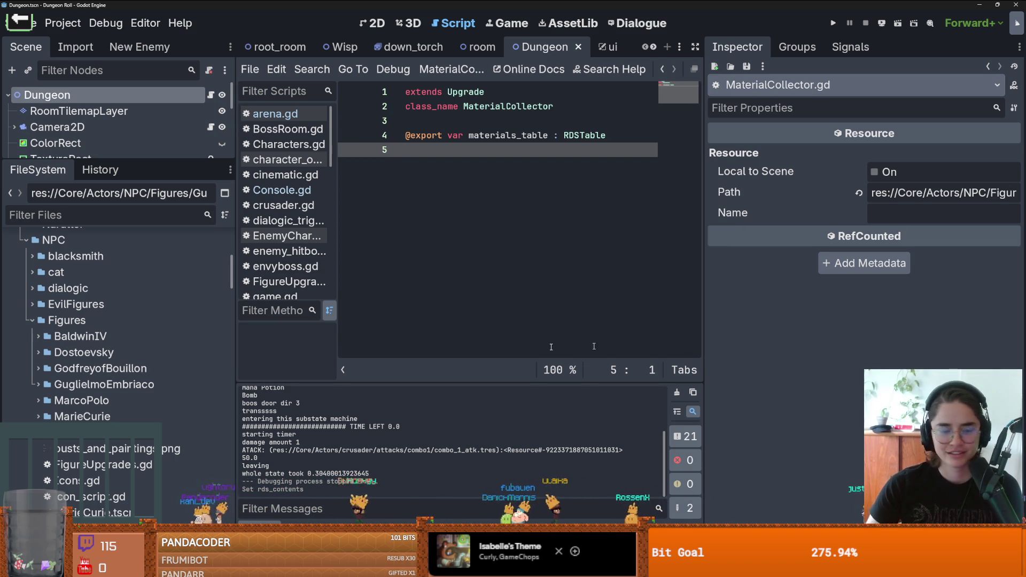
pyautogui.press('F5')
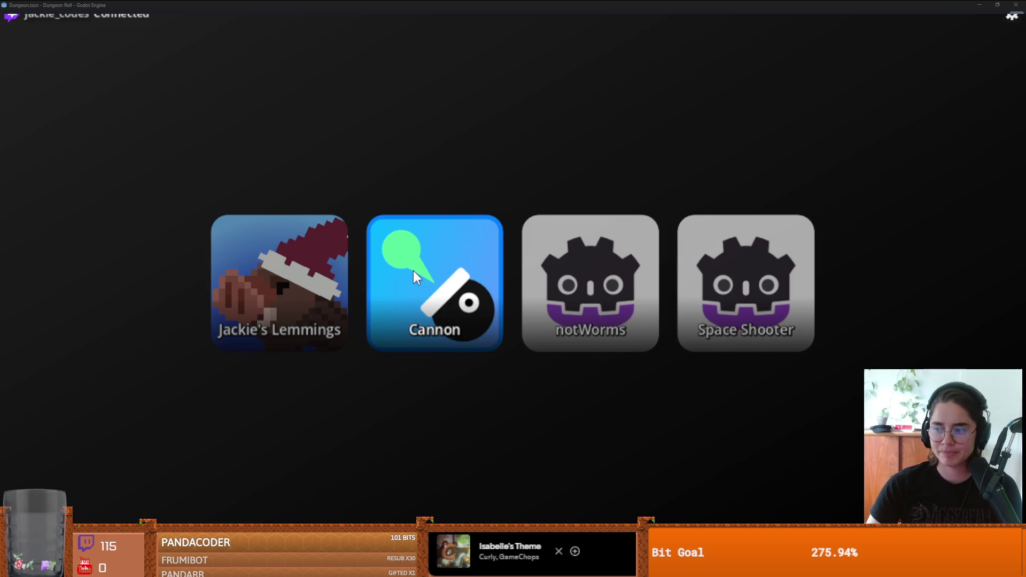
# Step: Start the Cannon game from the selection screen, later leaving it for the game menu
pyautogui.press('Return')
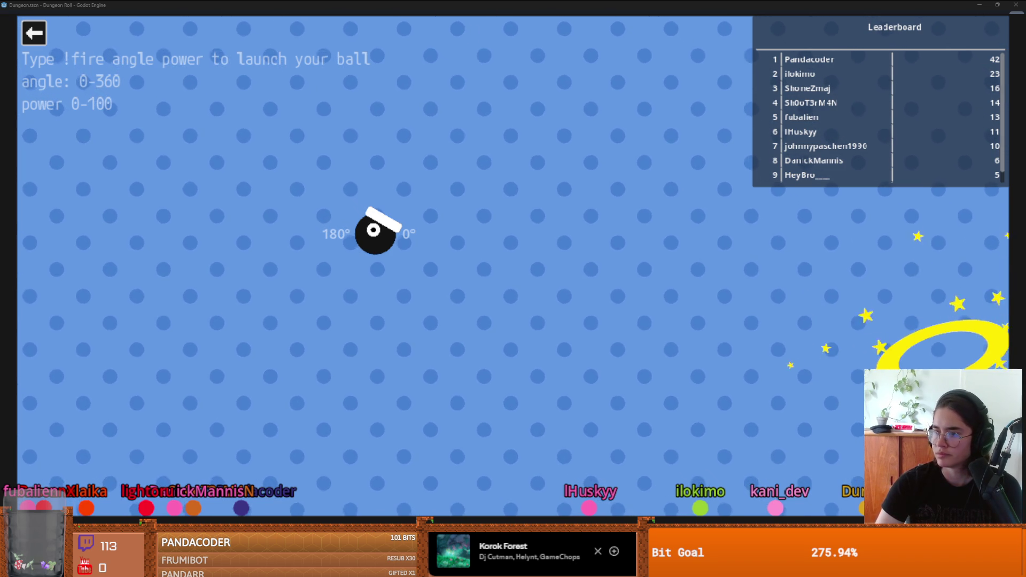
pyautogui.click(34, 34)
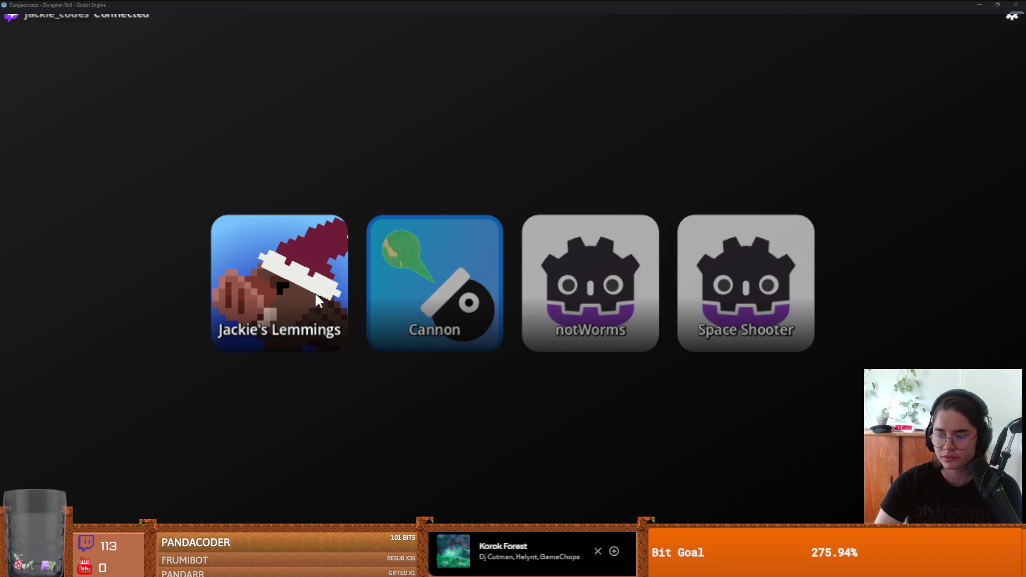
# Step: Close the running game, launch RuneLite from the Jagex Launcher, and maximise its window
pyautogui.click(290, 307)
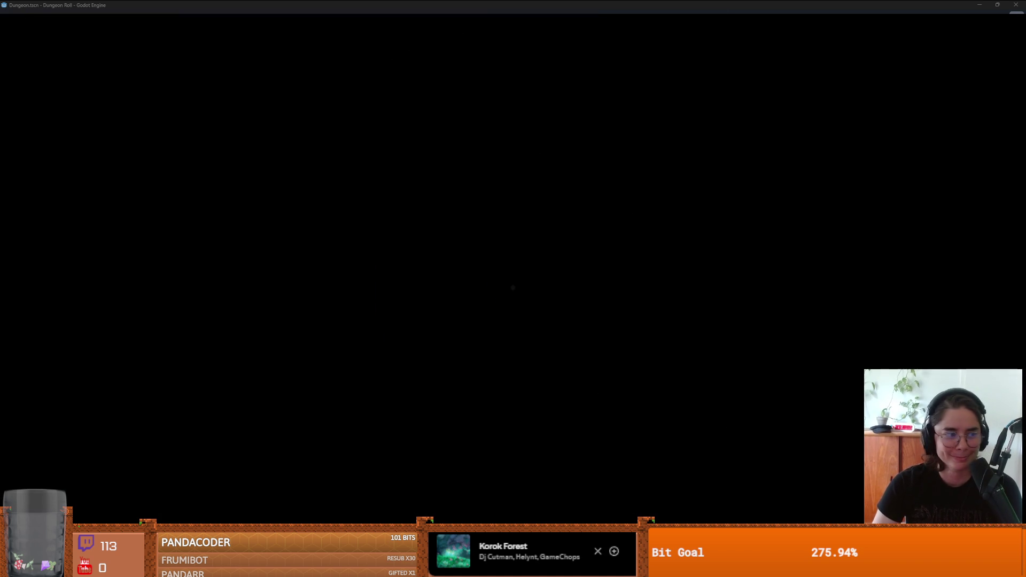
pyautogui.click(559, 188)
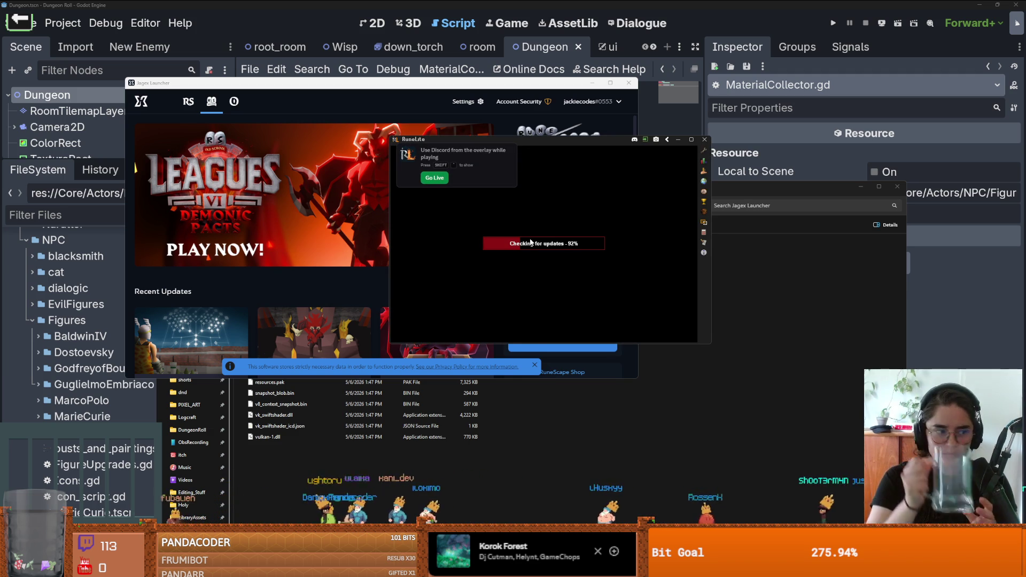
pyautogui.click(691, 140)
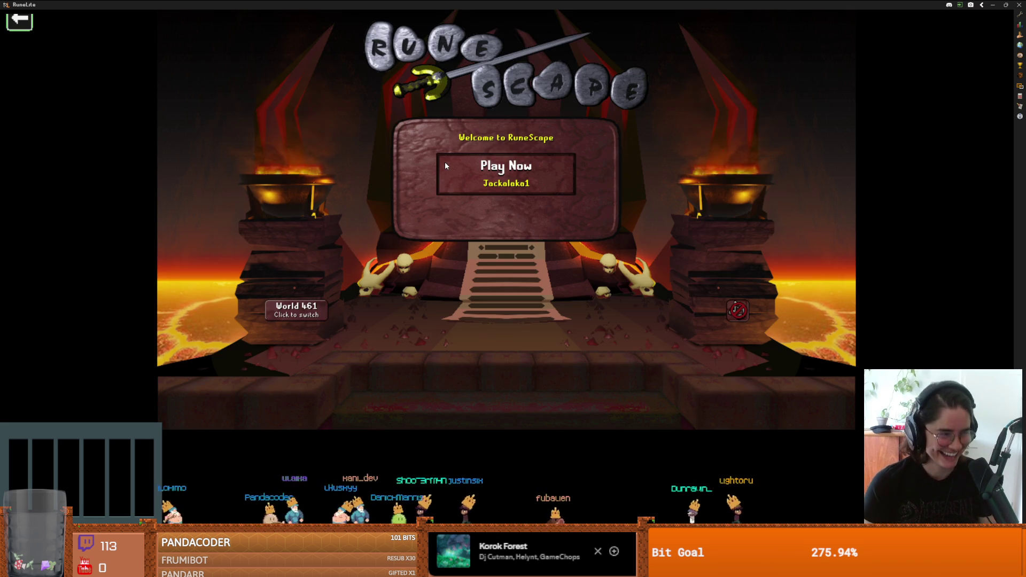
# Step: Attempt to log in on World 461 and back out of the members-only message
pyautogui.click(457, 162)
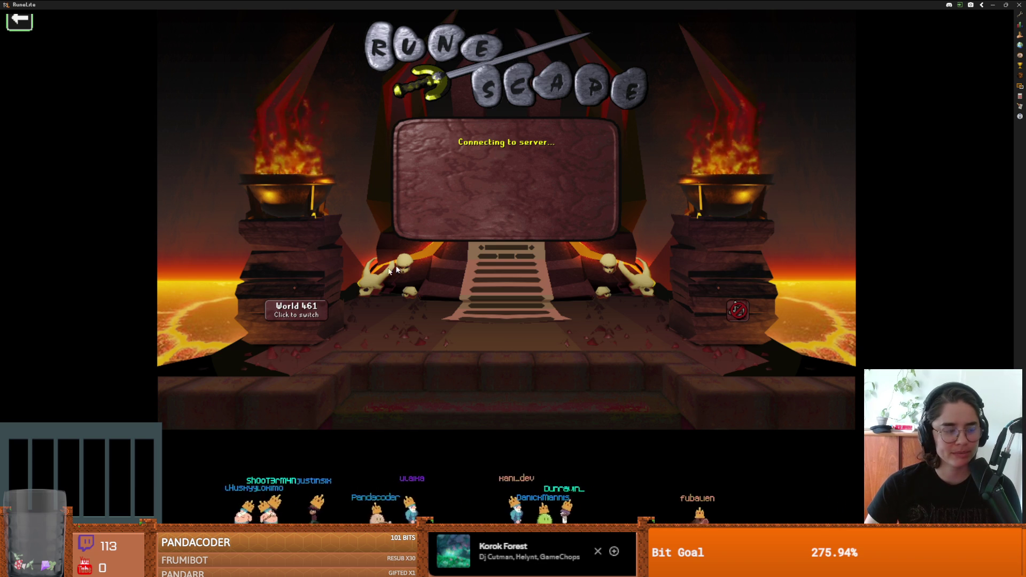
pyautogui.click(309, 314)
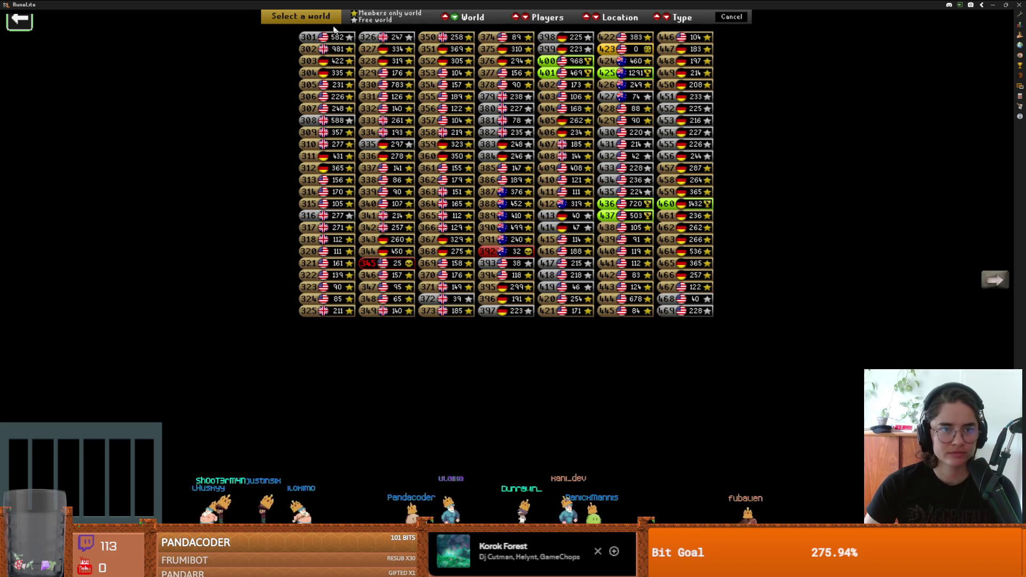
pyautogui.click(734, 15)
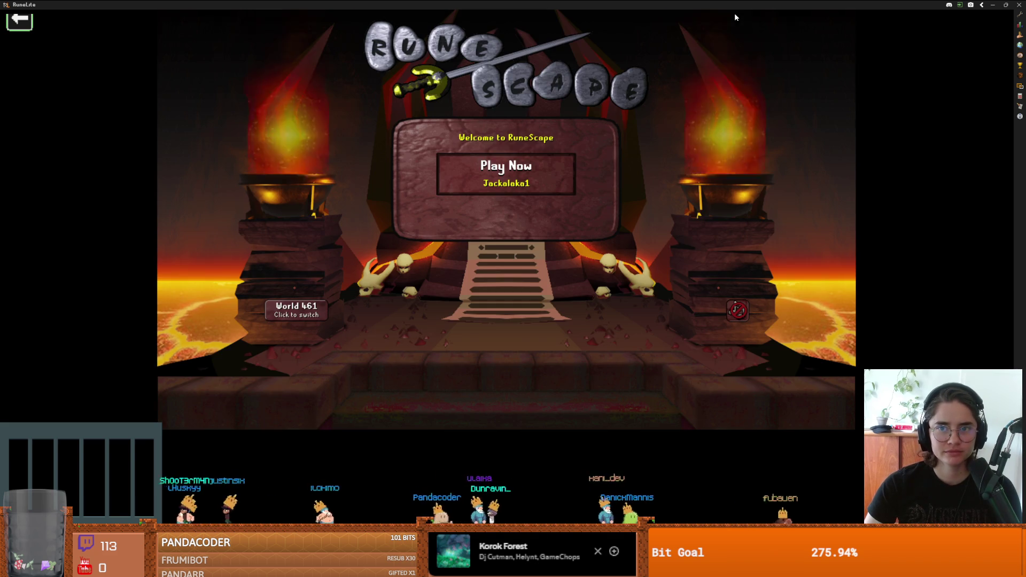
pyautogui.click(504, 175)
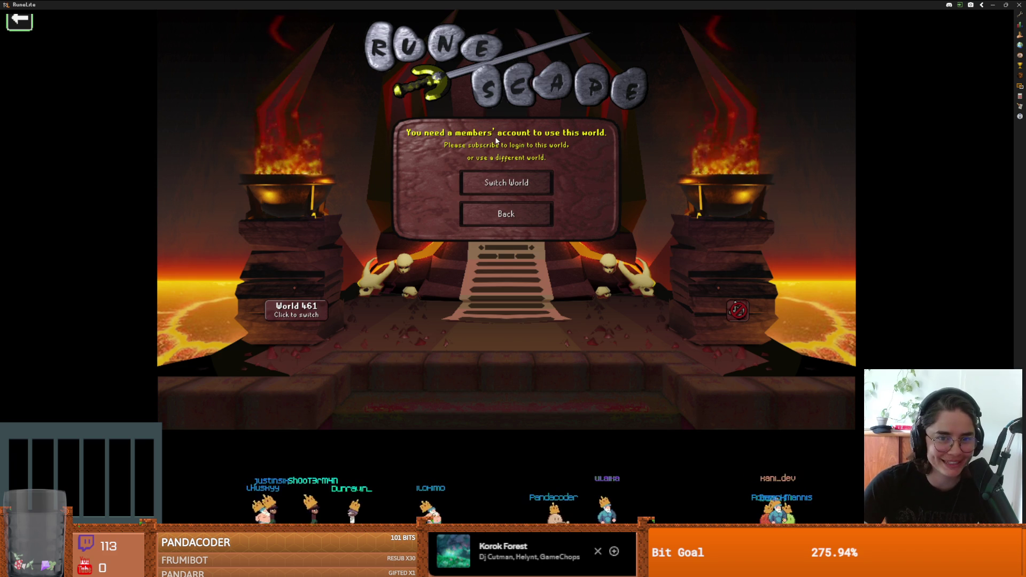
pyautogui.click(496, 213)
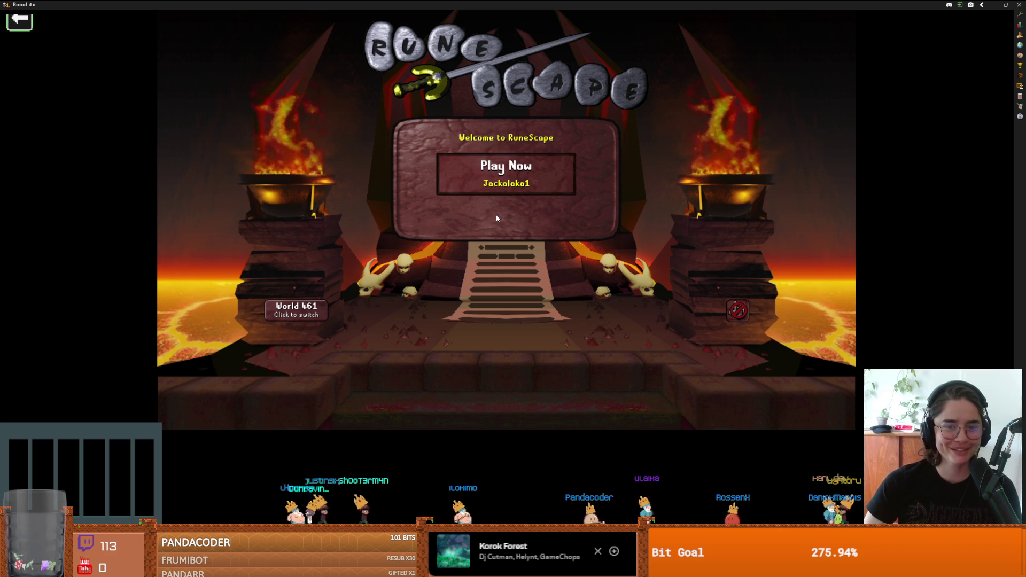
# Step: Pick free World 301 from the world list and enter the game
pyautogui.click(303, 315)
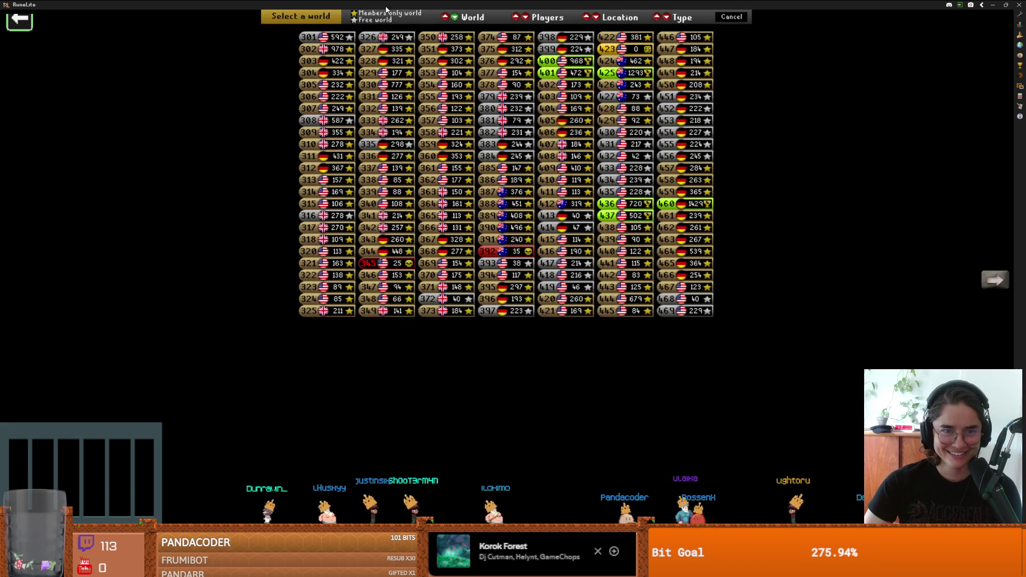
pyautogui.click(330, 37)
pyautogui.click(489, 168)
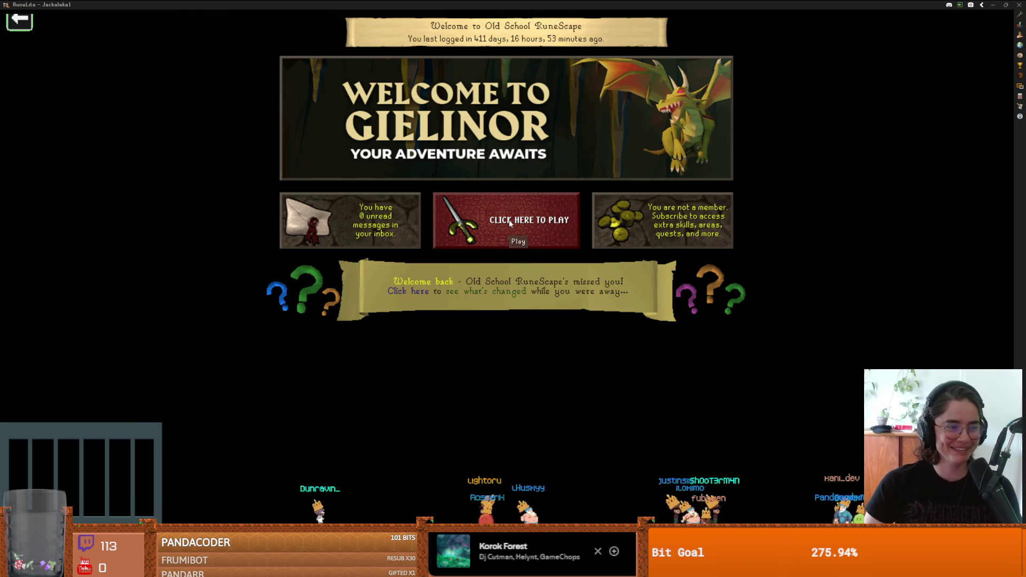
pyautogui.click(518, 222)
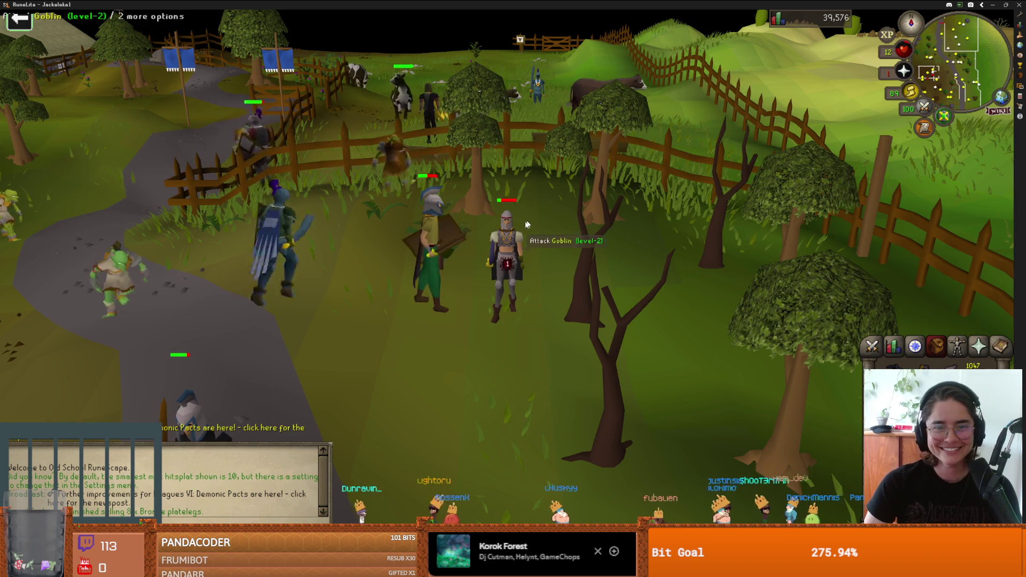
# Step: Walk the character over, then check its skill levels and the scimitar's combat options
pyautogui.click(512, 371)
pyautogui.press('Right')
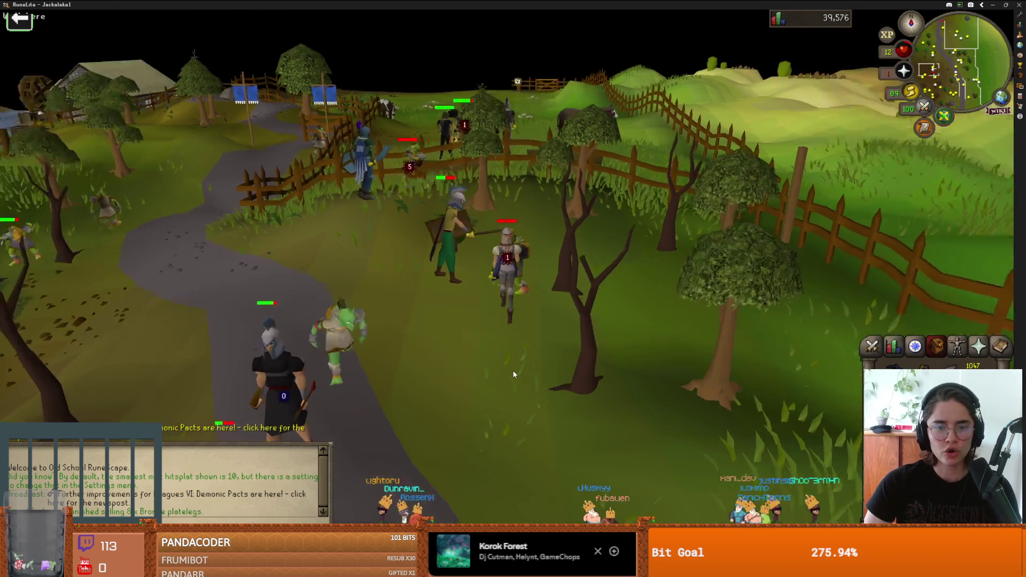
pyautogui.press('Right')
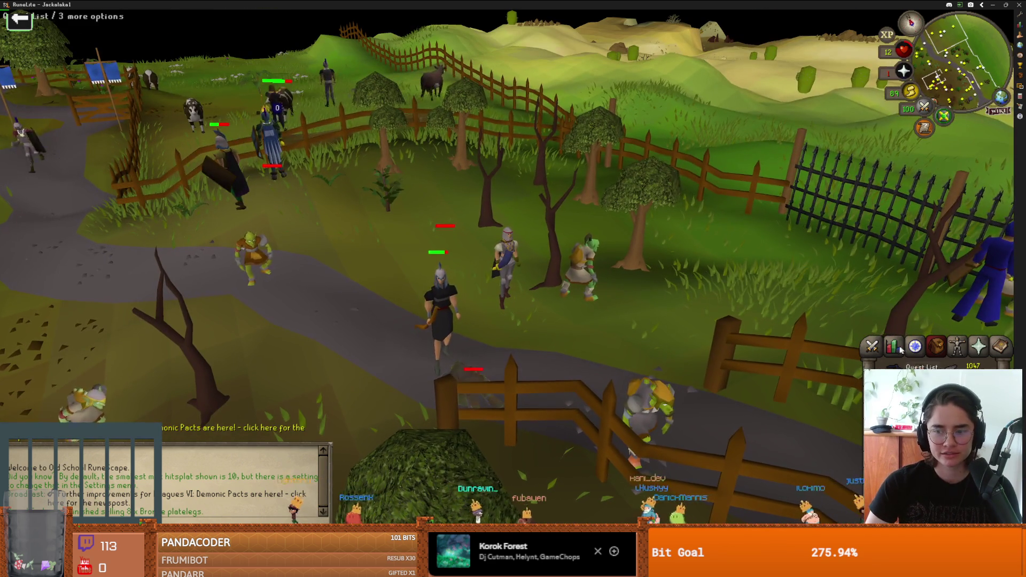
pyautogui.click(893, 348)
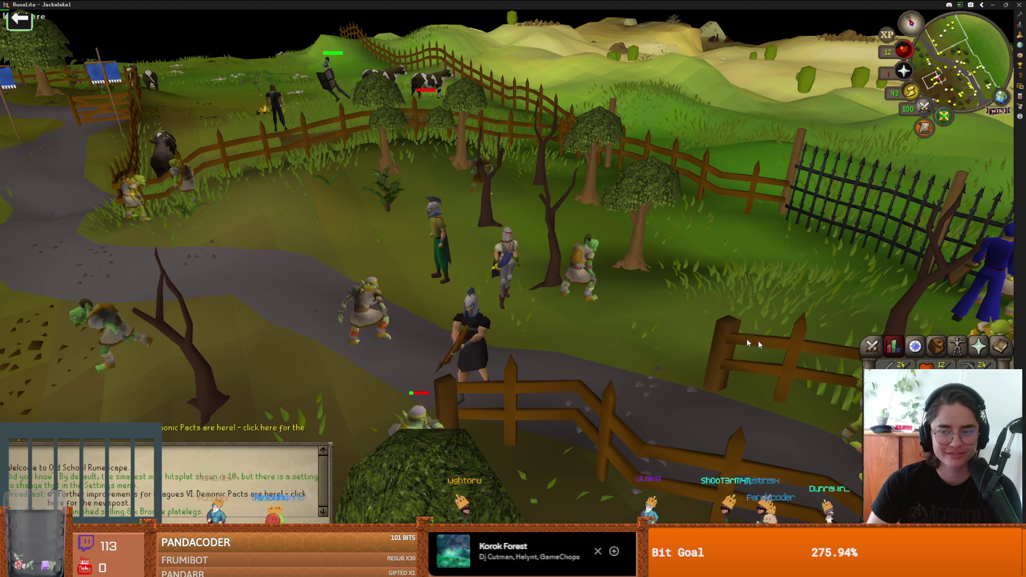
pyautogui.click(872, 346)
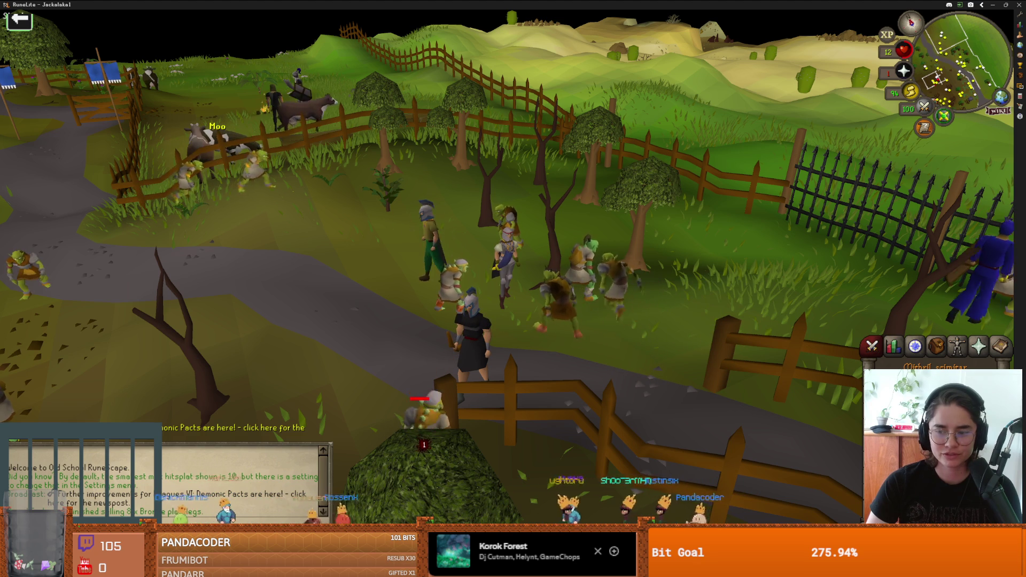
# Step: Attack the nearby goblin while circling the camera around the fight
pyautogui.click(486, 263)
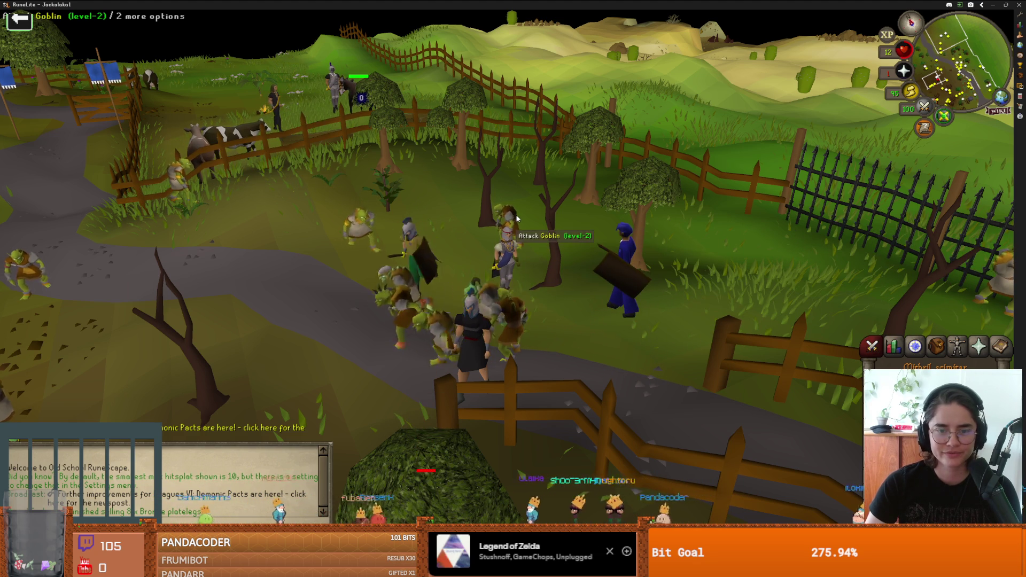
pyautogui.press('Right')
pyautogui.press('Down')
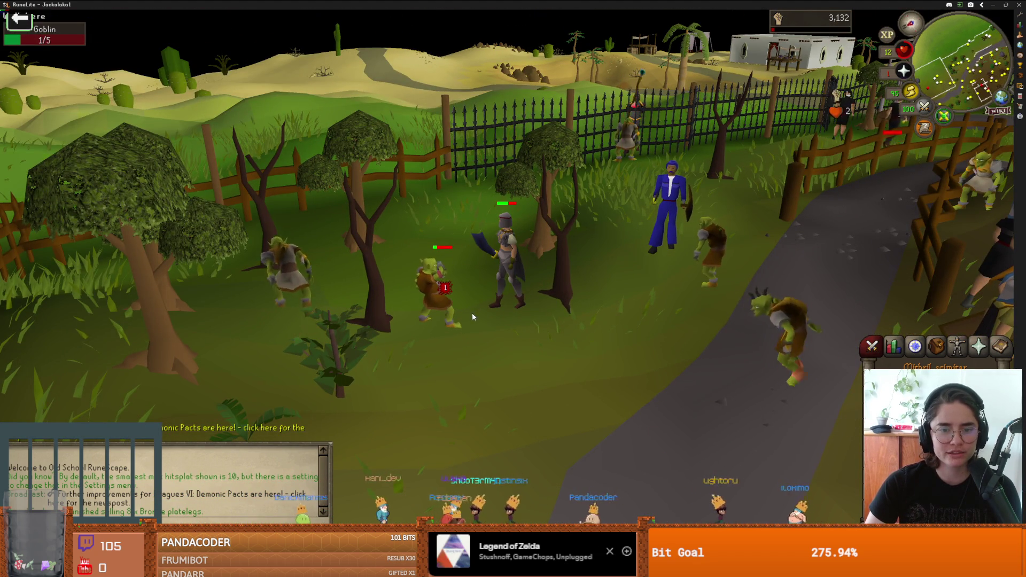
pyautogui.press('Up')
pyautogui.press('Right')
pyautogui.press('Right')
pyautogui.press('Down')
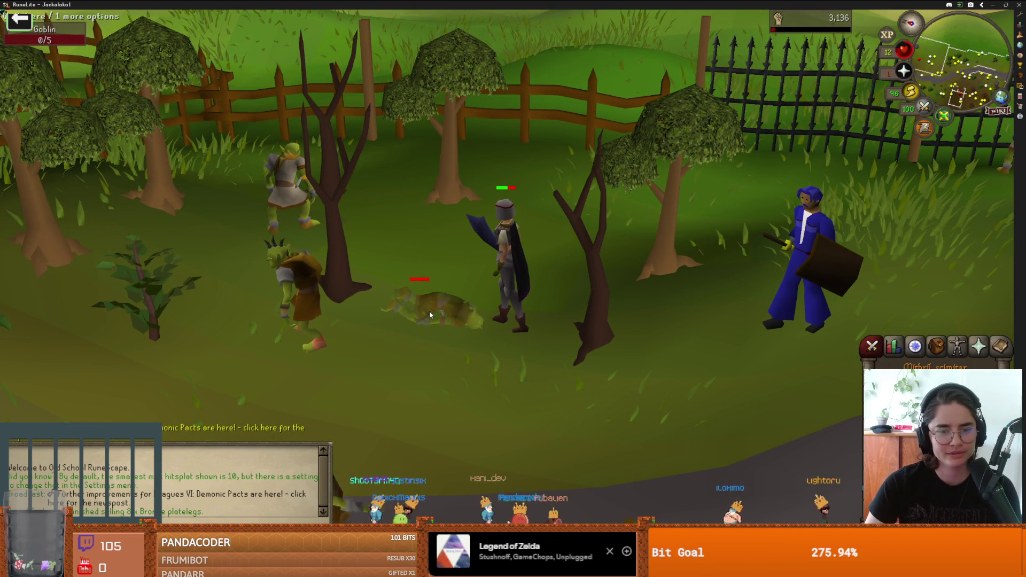
pyautogui.scroll(-2, 425, 309)
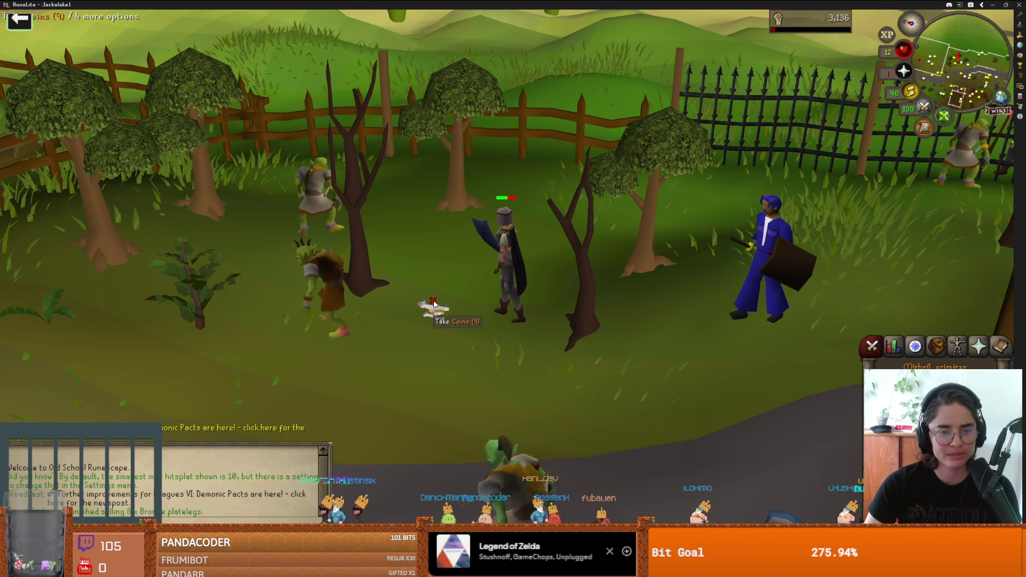
pyautogui.scroll(2, 454, 316)
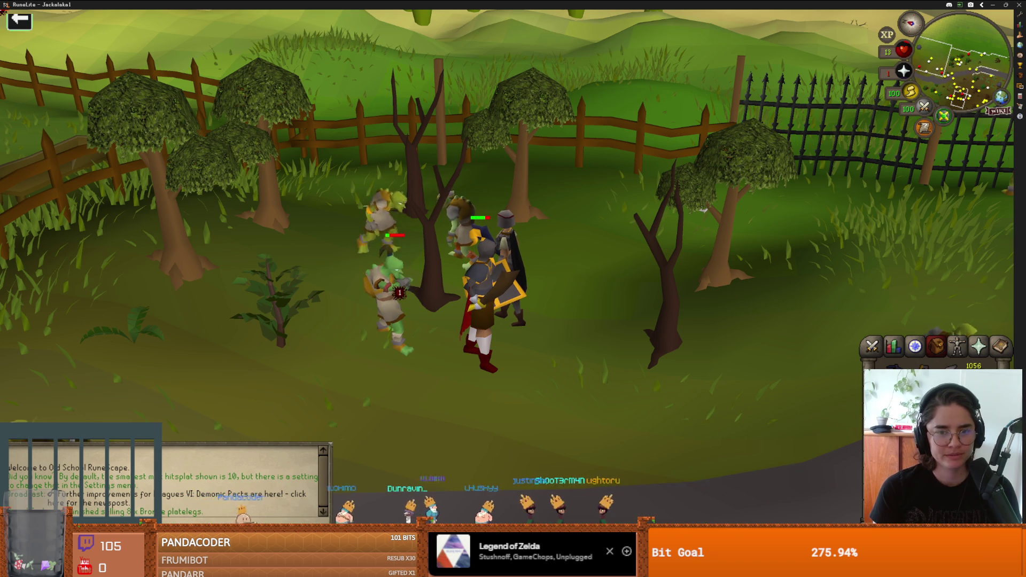
# Step: Send the boastful greatest-warrior message in public chat
pyautogui.press('Return')
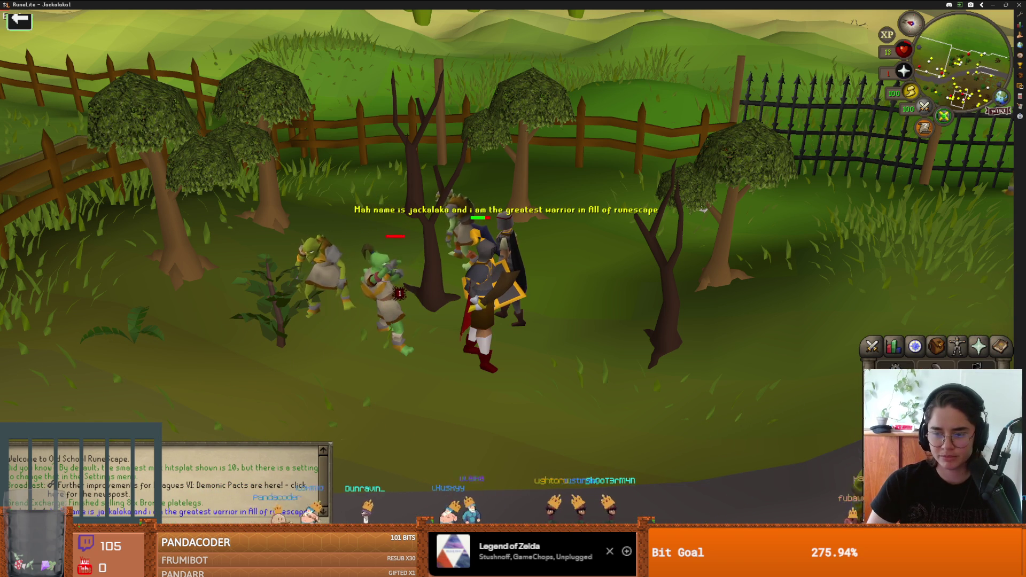
pyautogui.press('Right')
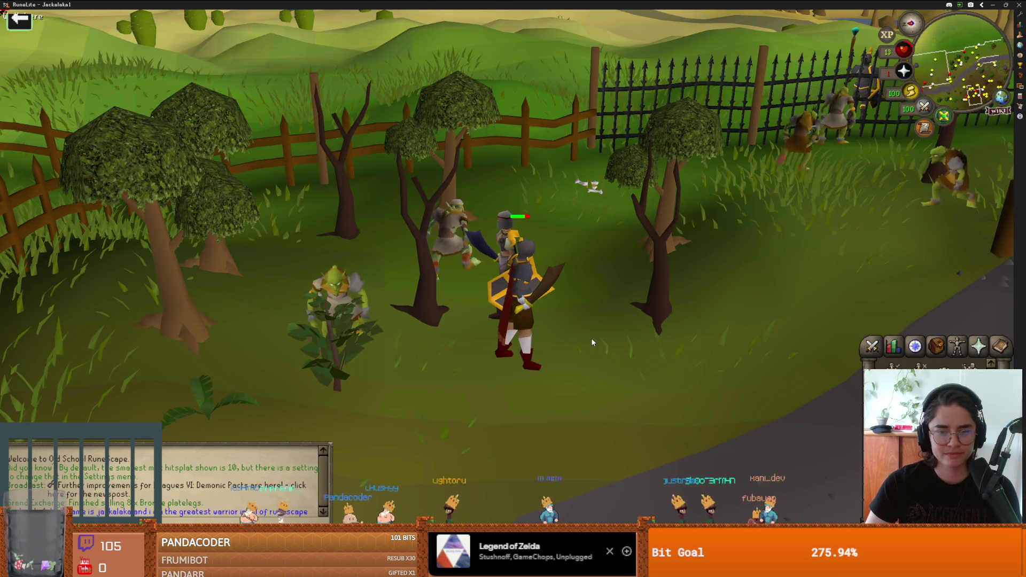
pyautogui.press('Left')
pyautogui.press('Right')
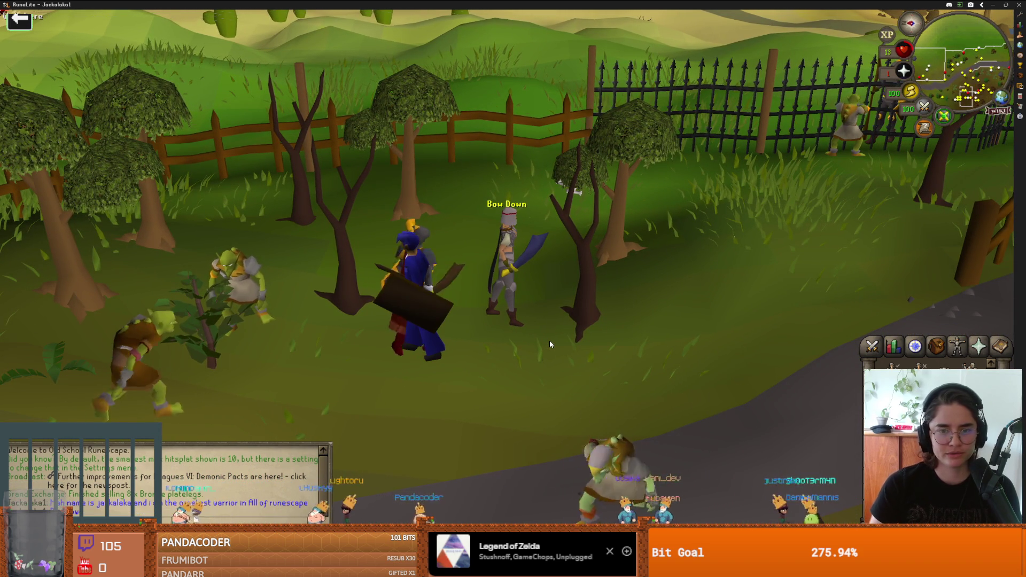
pyautogui.press('Left')
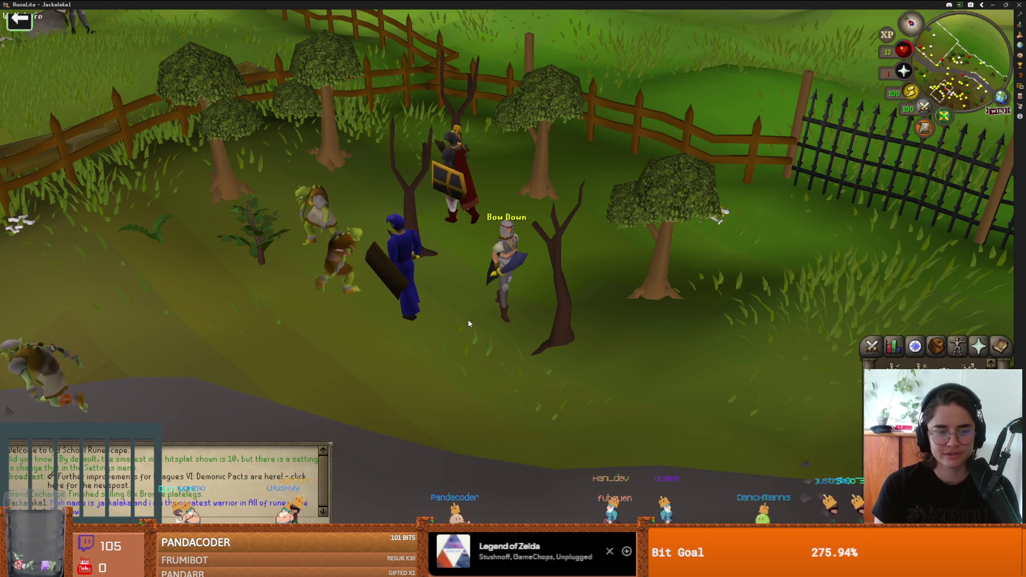
# Step: Send the chat message 'Everyone'
pyautogui.write('Everyone')
pyautogui.press('Return')
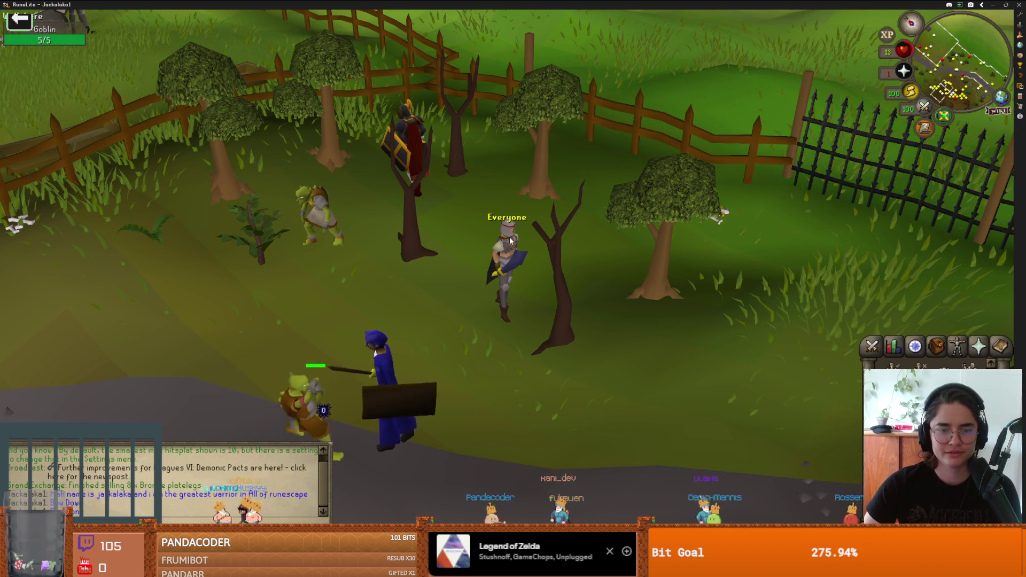
pyautogui.press('Left')
pyautogui.press('Left')
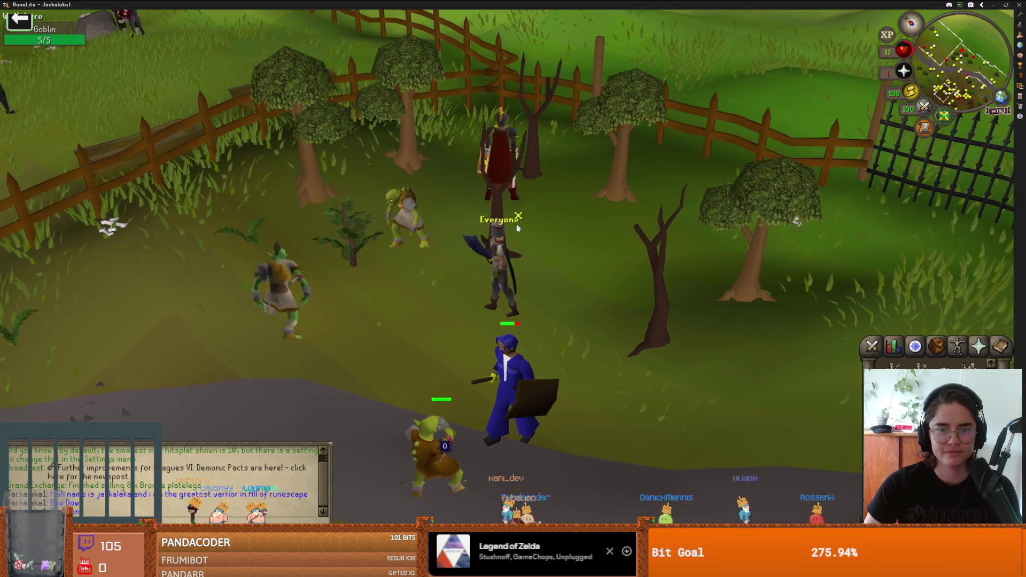
pyautogui.press('Left')
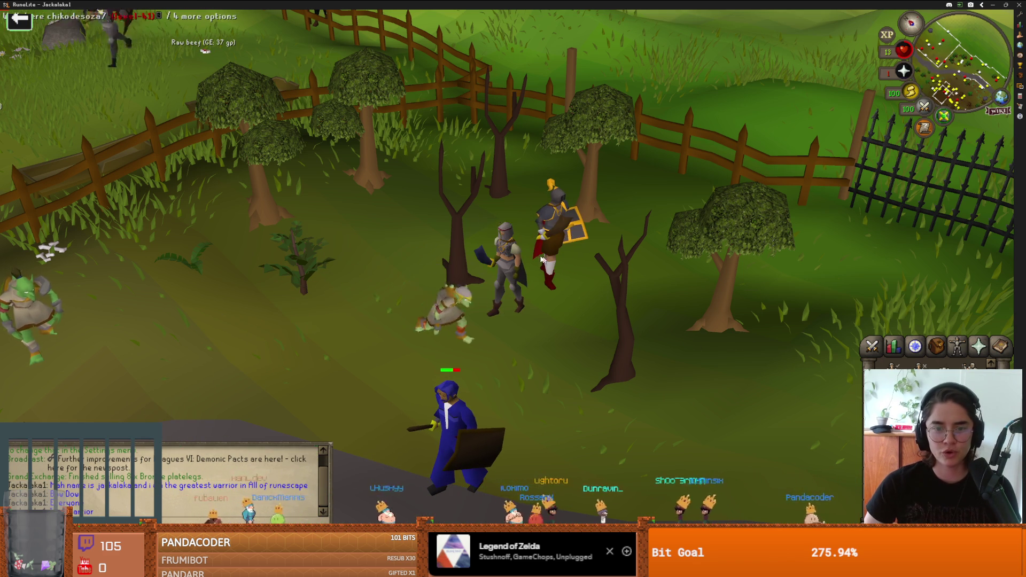
# Step: Bury three bones from the inventory for Prayer XP
pyautogui.press('Left')
pyautogui.press('Left')
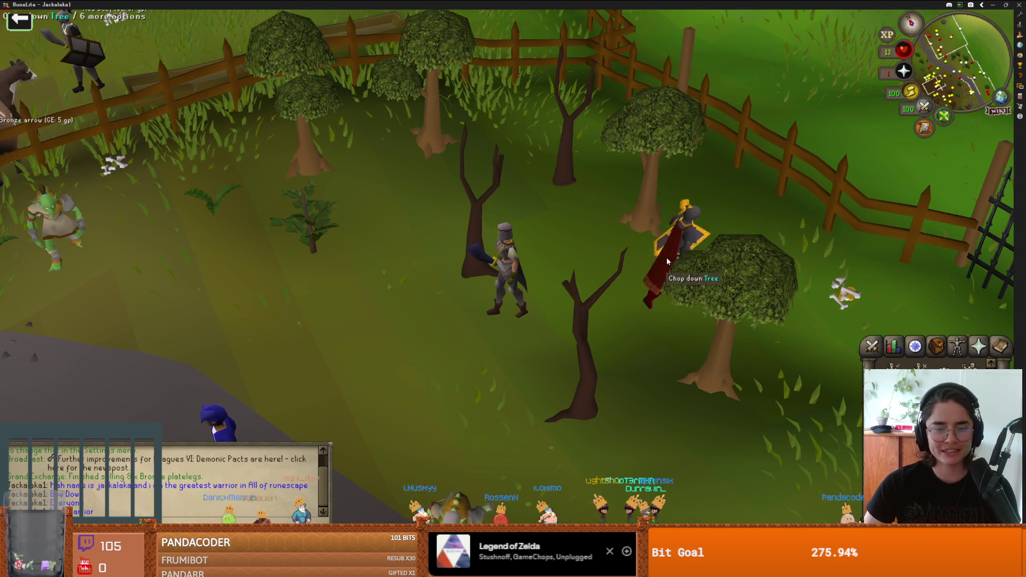
pyautogui.press('Left')
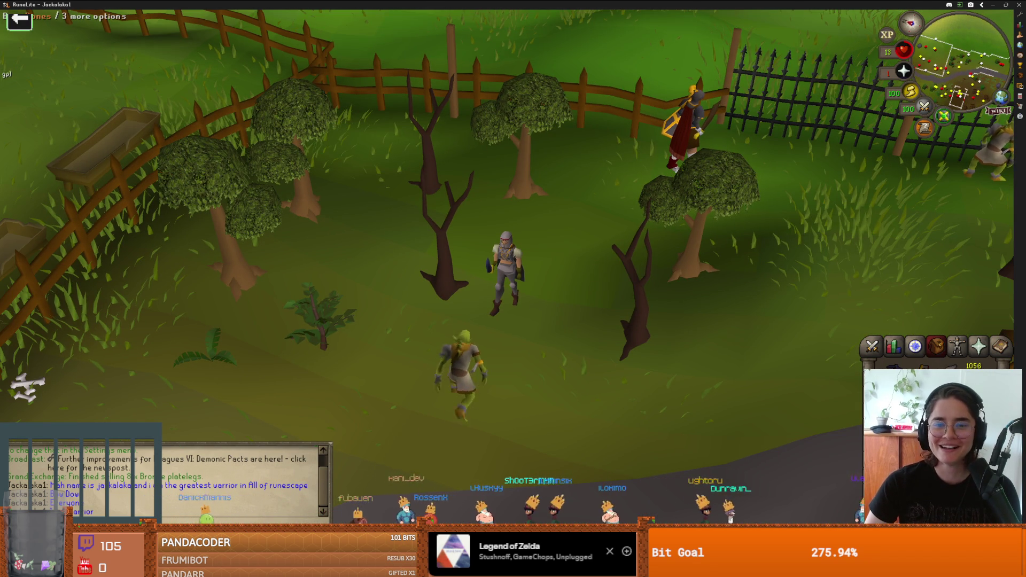
pyautogui.click(941, 428)
pyautogui.click(941, 427)
pyautogui.click(941, 427)
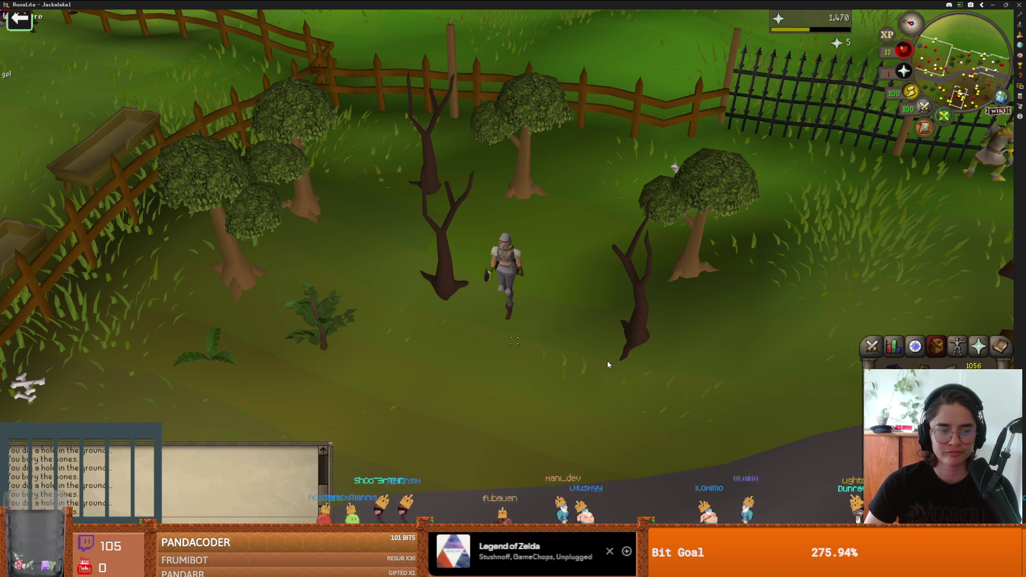
pyautogui.press('Left')
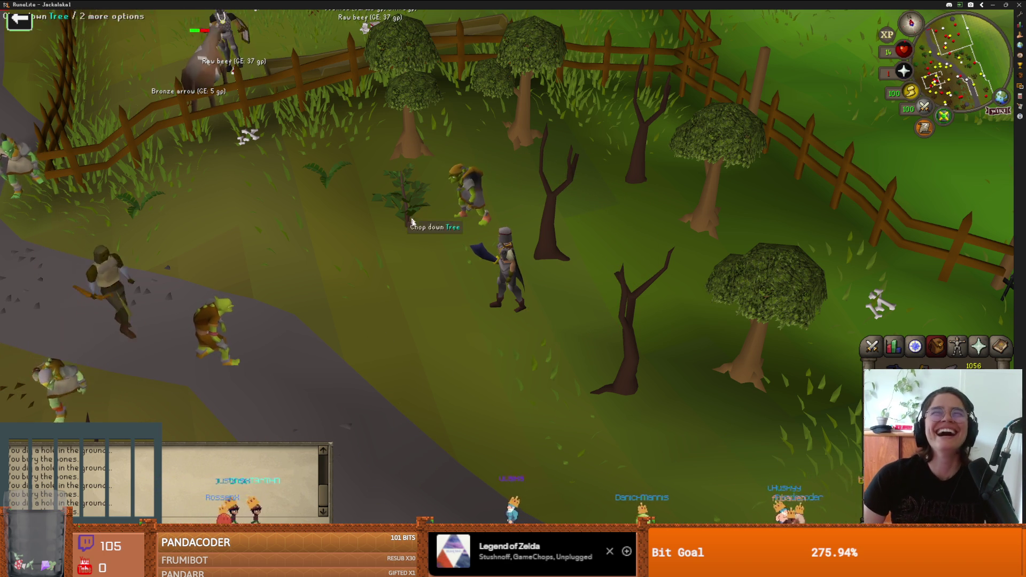
# Step: Walk down-left past players and goblins onto the path by the fence
pyautogui.rightClick(295, 327)
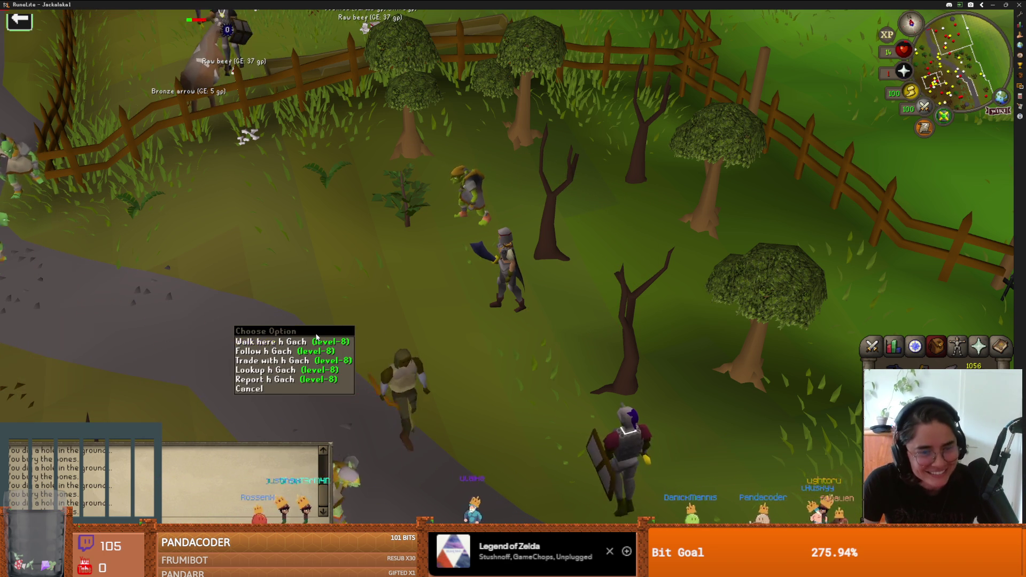
pyautogui.click(293, 328)
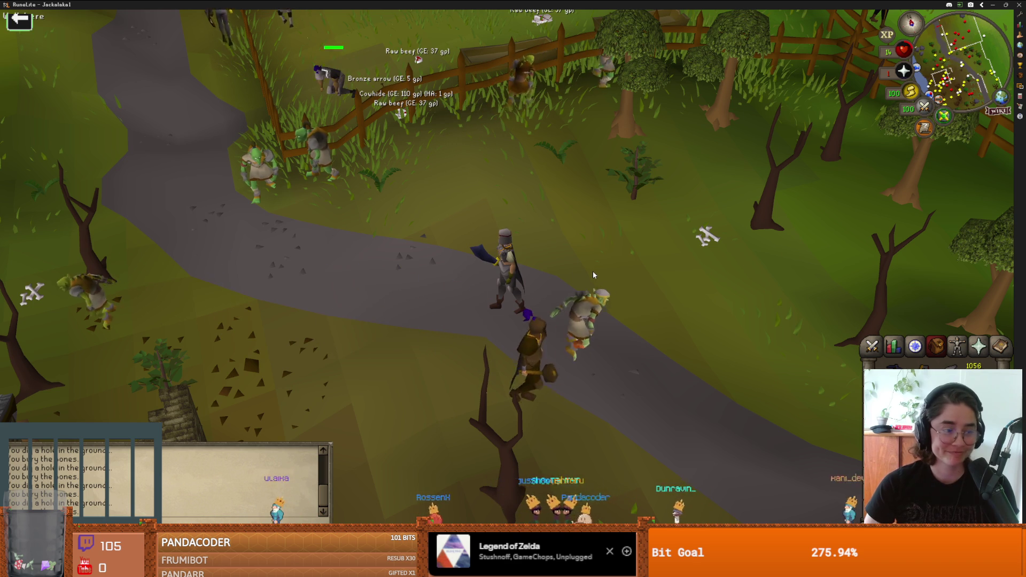
pyautogui.rightClick(346, 272)
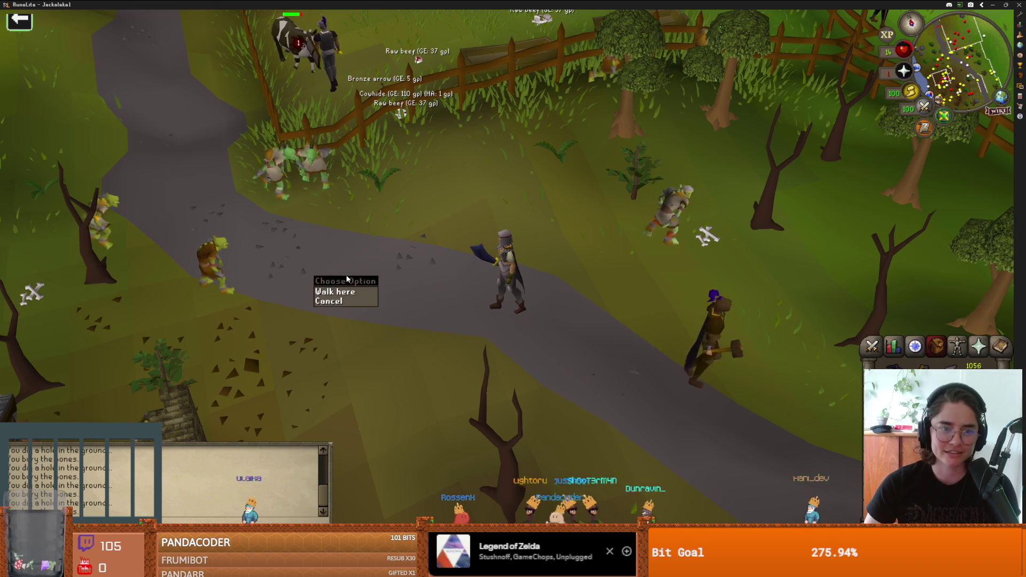
pyautogui.rightClick(240, 267)
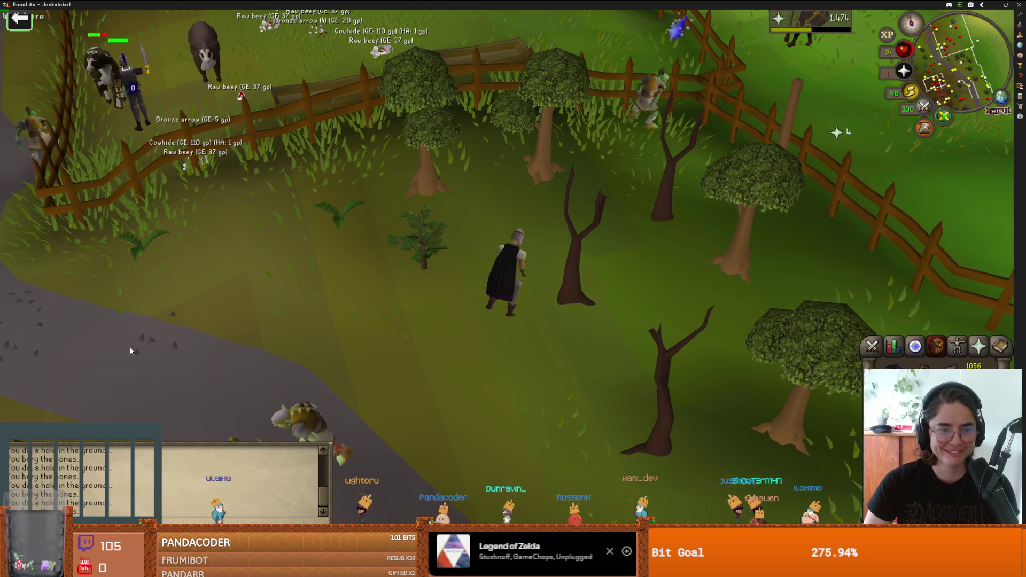
pyautogui.click(84, 333)
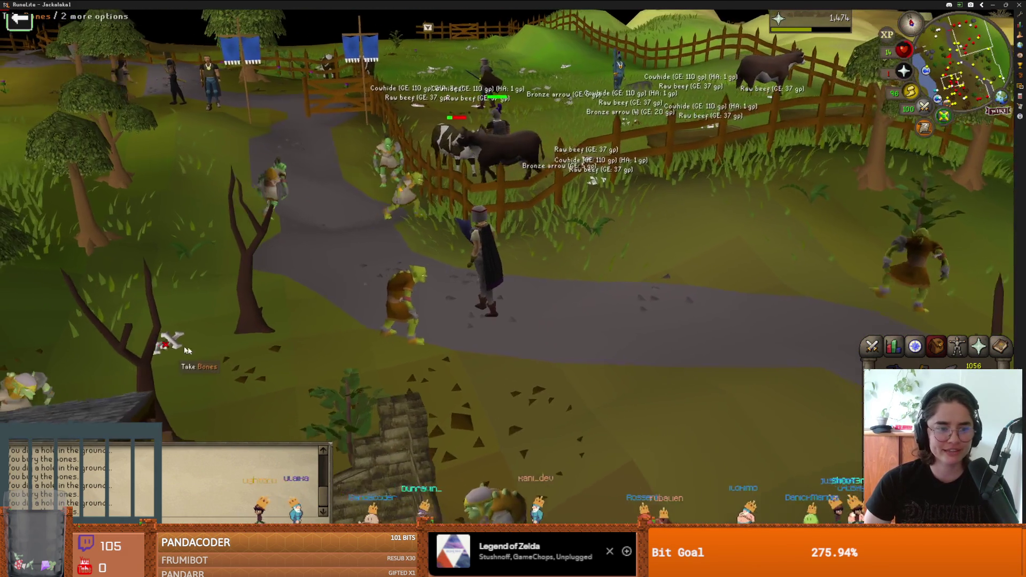
# Step: Chop down the dead tree beside the stone house
pyautogui.press('Right')
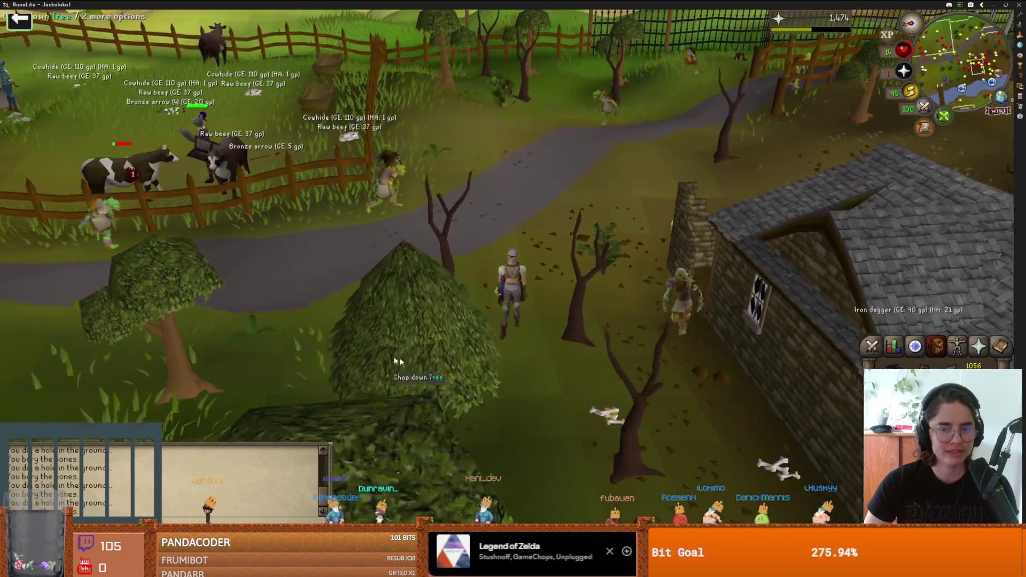
pyautogui.click(663, 395)
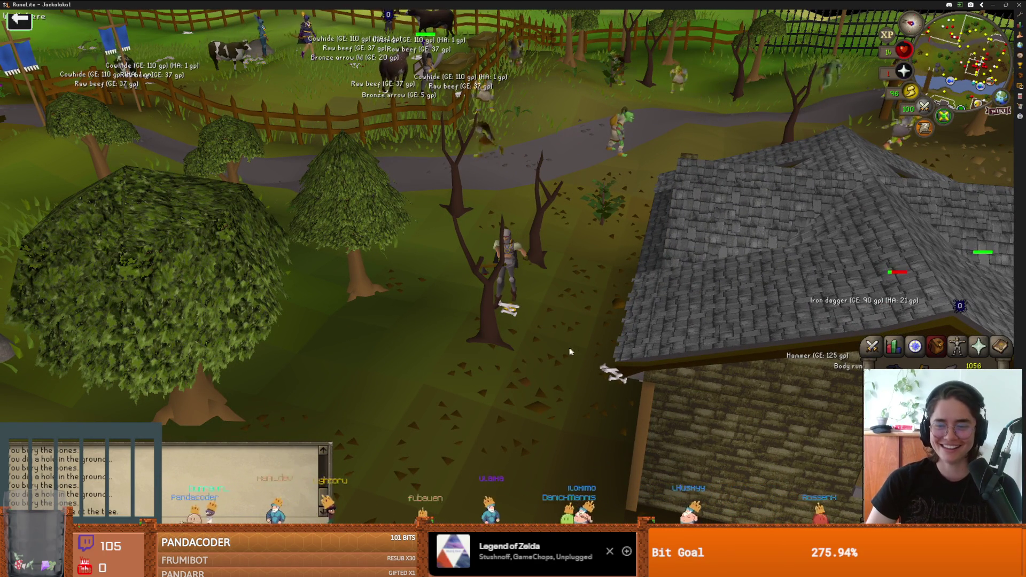
pyautogui.press('Left')
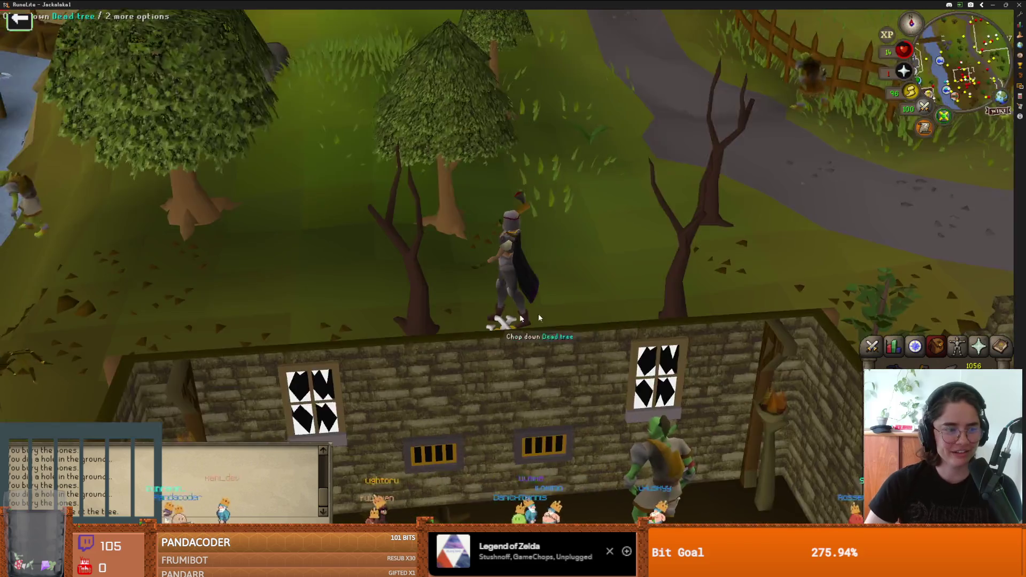
pyautogui.press('Left')
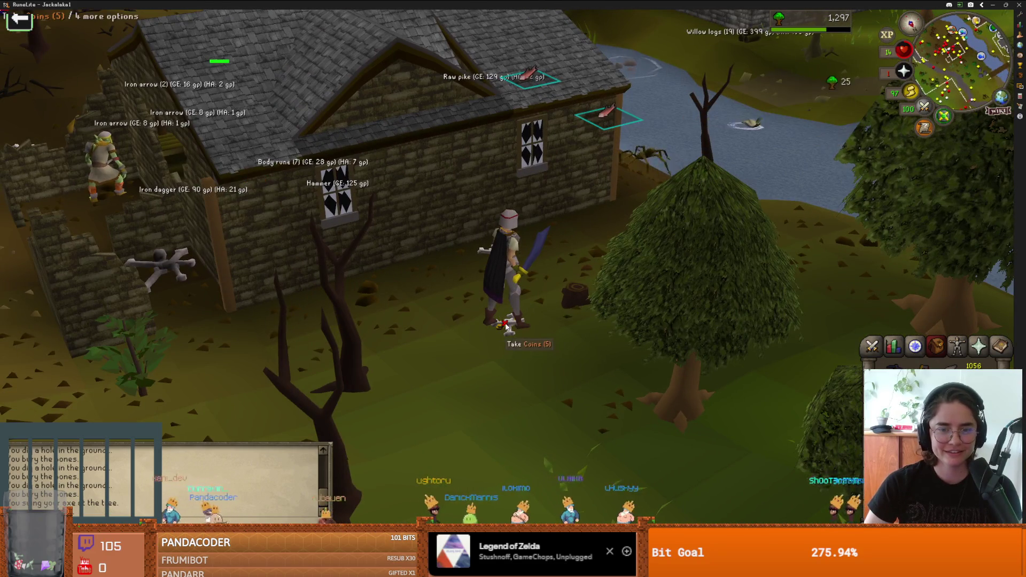
pyautogui.press('Left')
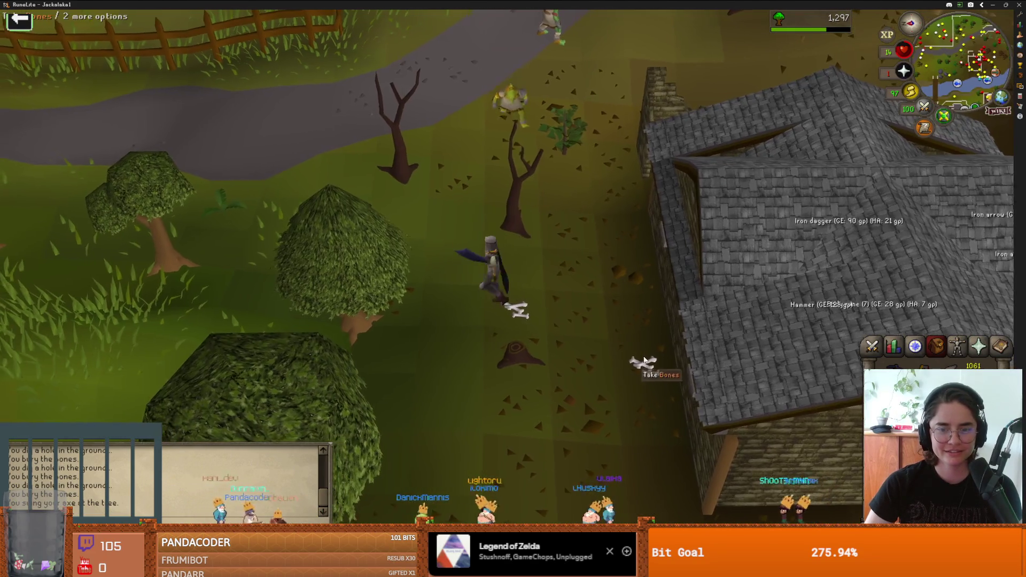
pyautogui.press('Left')
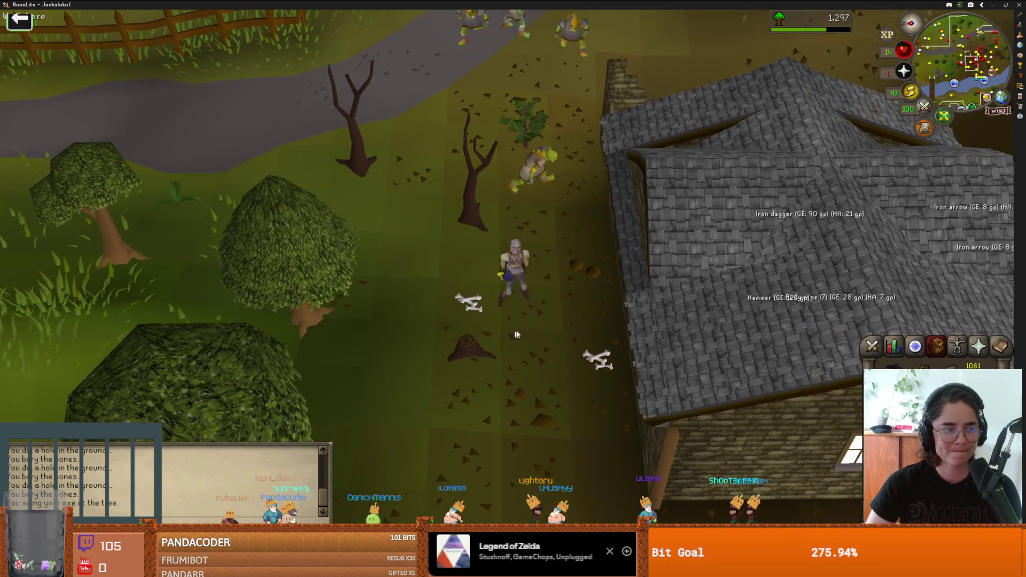
# Step: Walk to the bones beside the house, then toward the lower right of the field
pyautogui.click(560, 340)
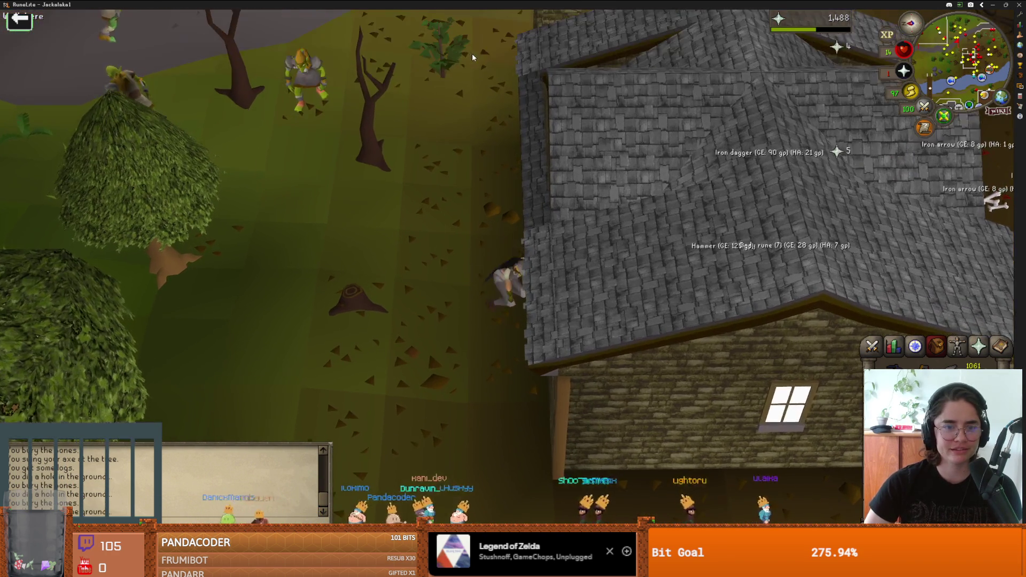
pyautogui.scroll(-5, 477, 54)
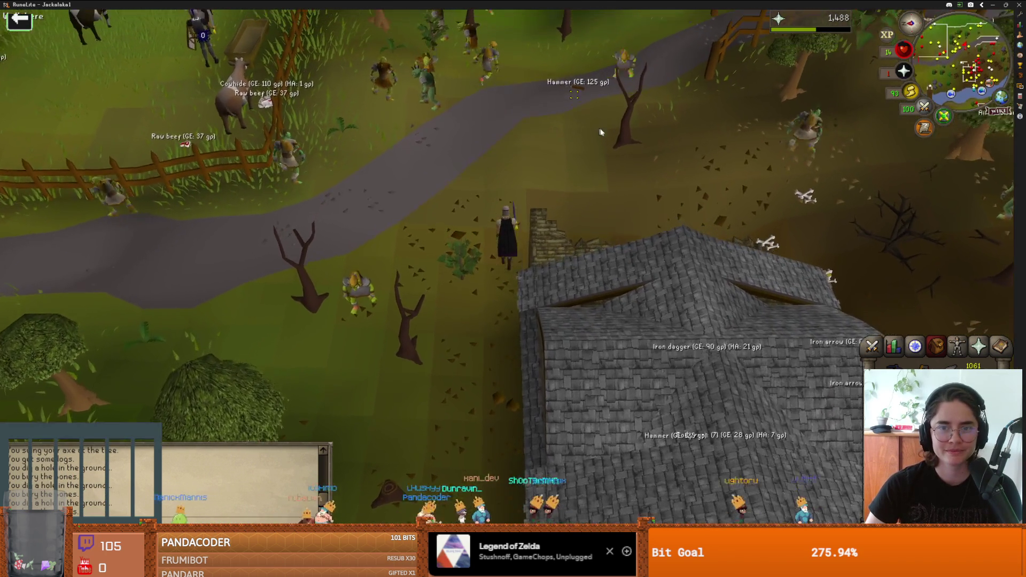
pyautogui.press('Left')
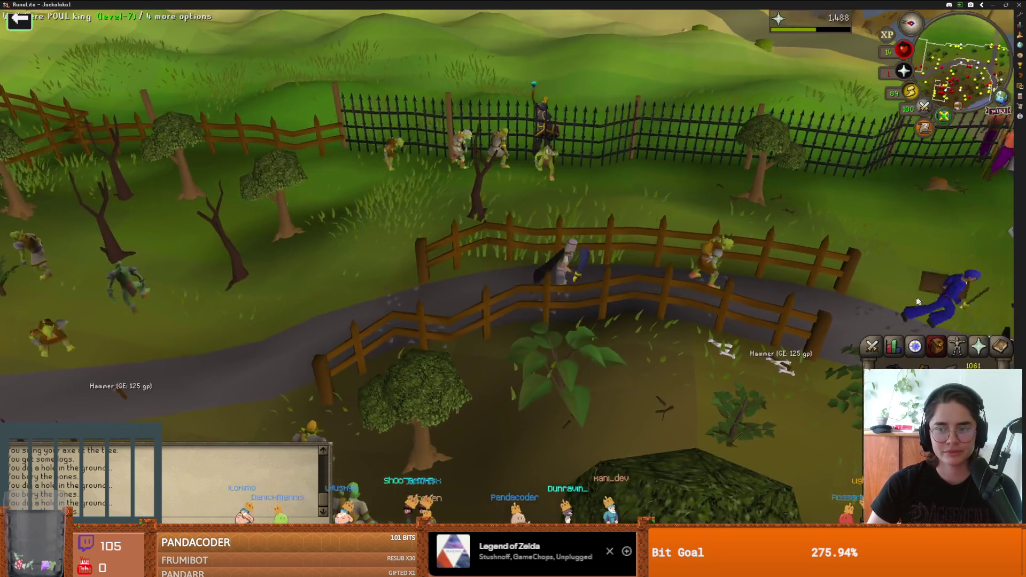
pyautogui.click(846, 337)
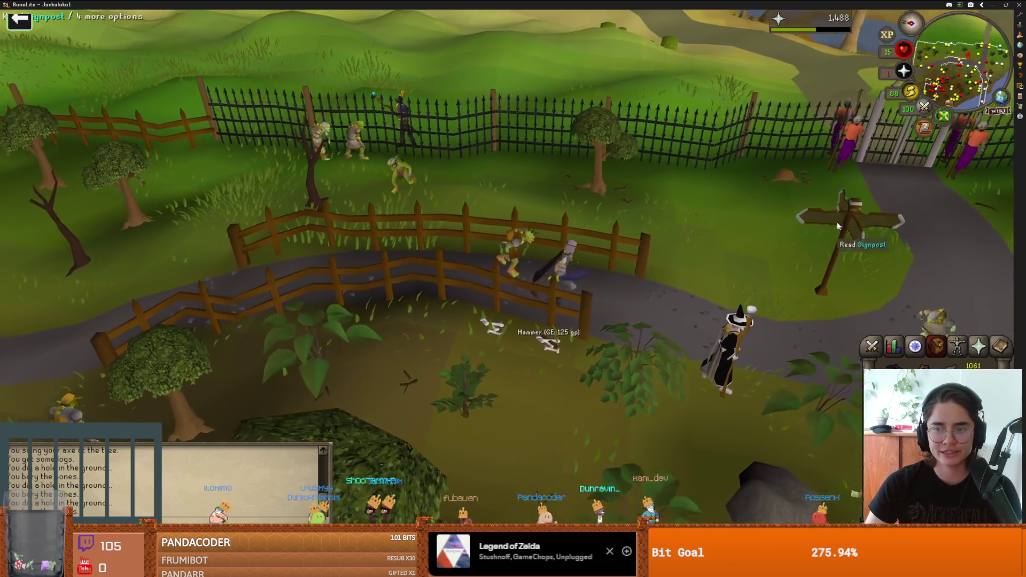
# Step: Attack a goblin, close the signpost directions and show the spellbook
pyautogui.rightClick(844, 200)
pyautogui.click(795, 234)
pyautogui.press('Left')
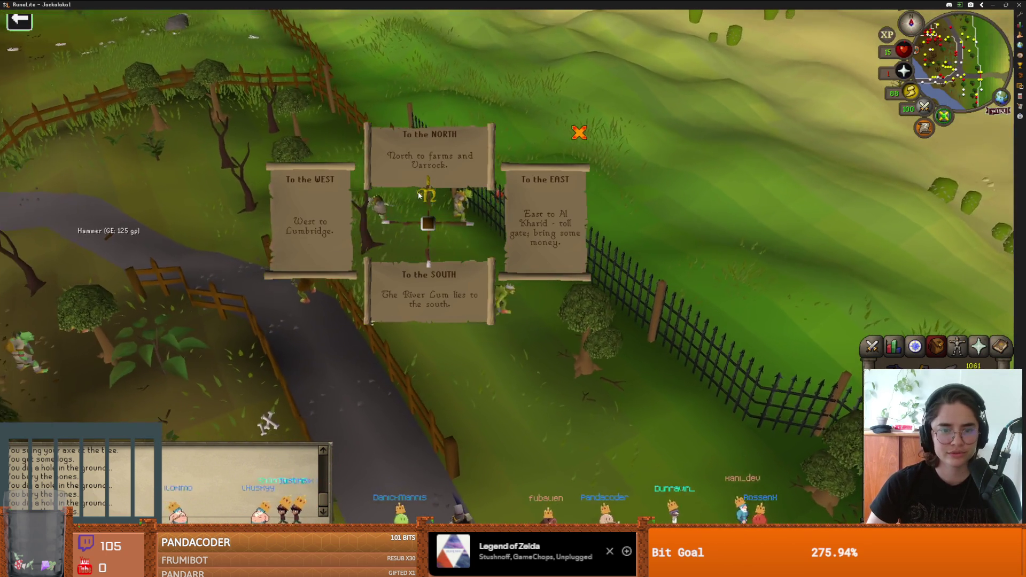
pyautogui.click(579, 132)
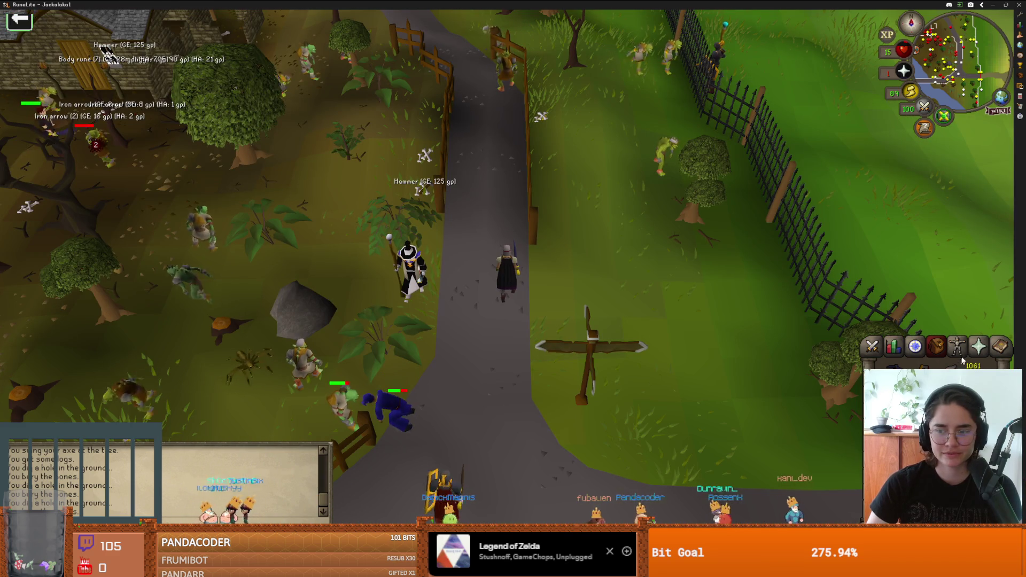
pyautogui.click(989, 355)
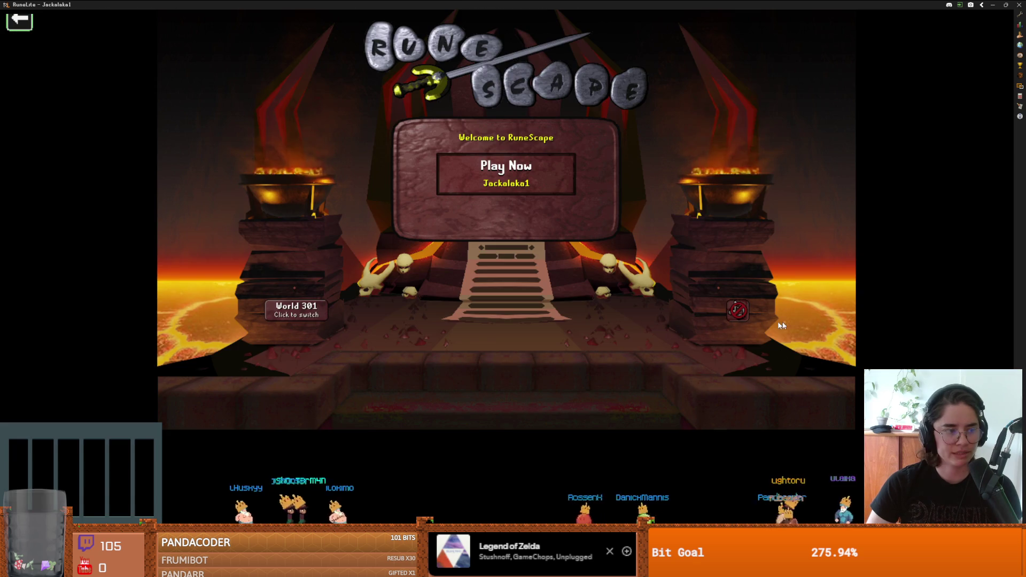
# Step: Minimize RuneLite, exit the Jagex Launcher completely and close the file explorer window
pyautogui.press('super+Down')
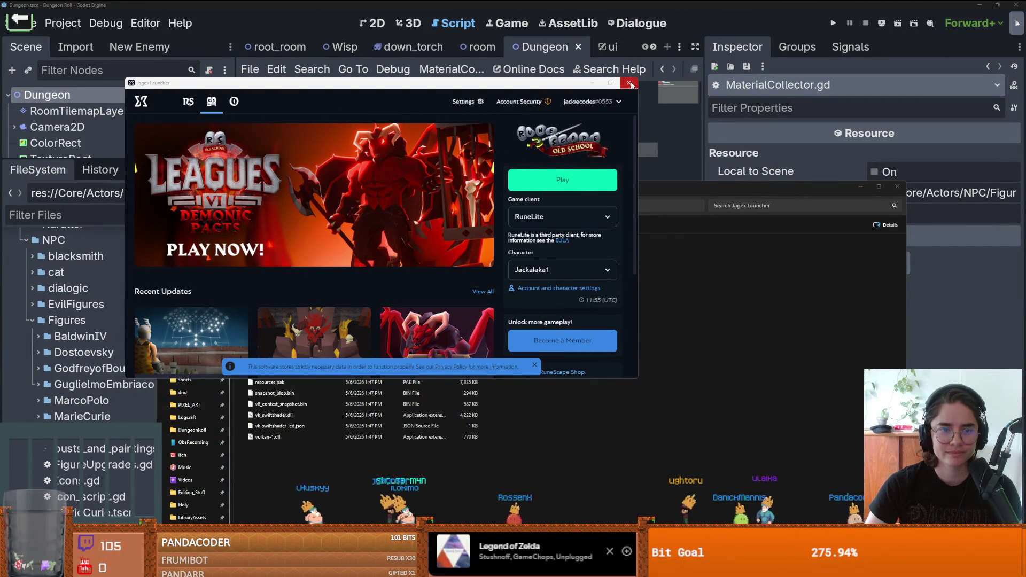
pyautogui.click(629, 84)
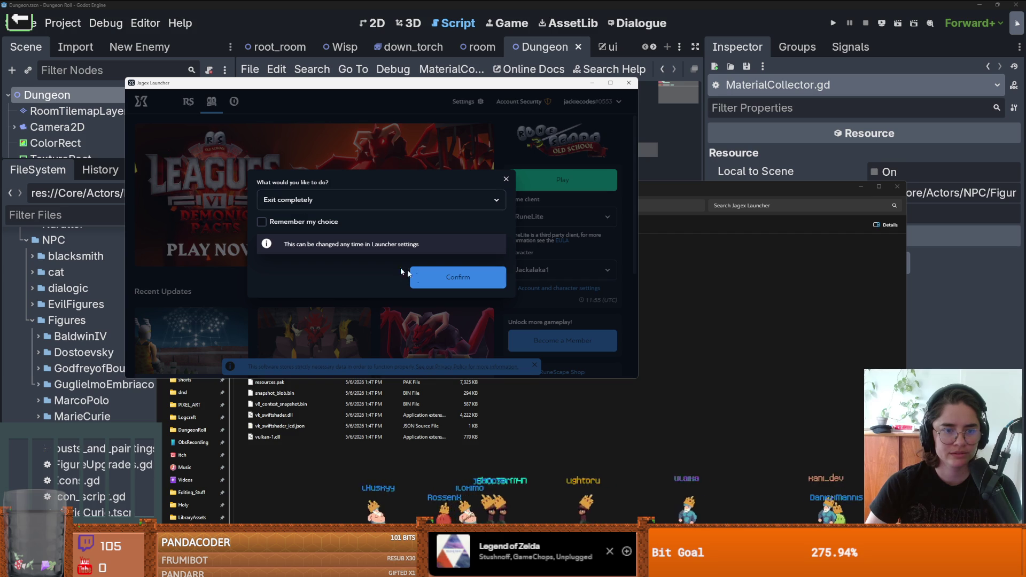
pyautogui.click(450, 282)
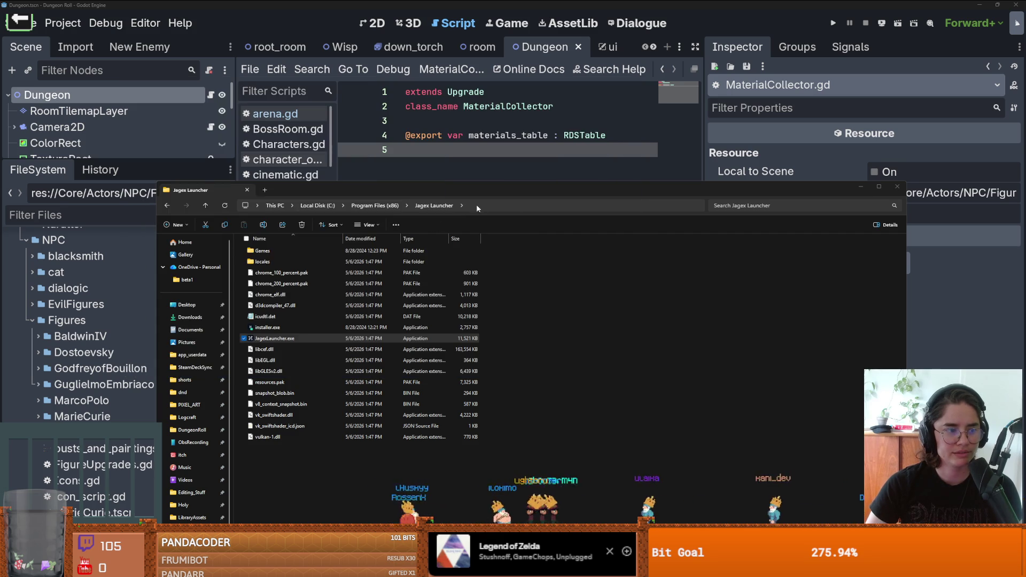
pyautogui.moveTo(613, 193); pyautogui.dragTo(600, 171)
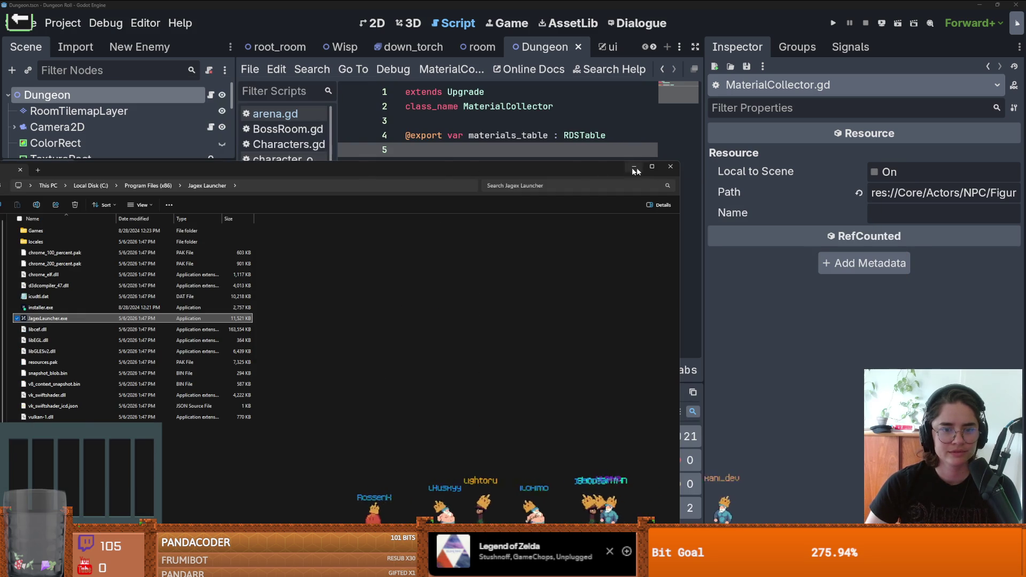
pyautogui.click(671, 168)
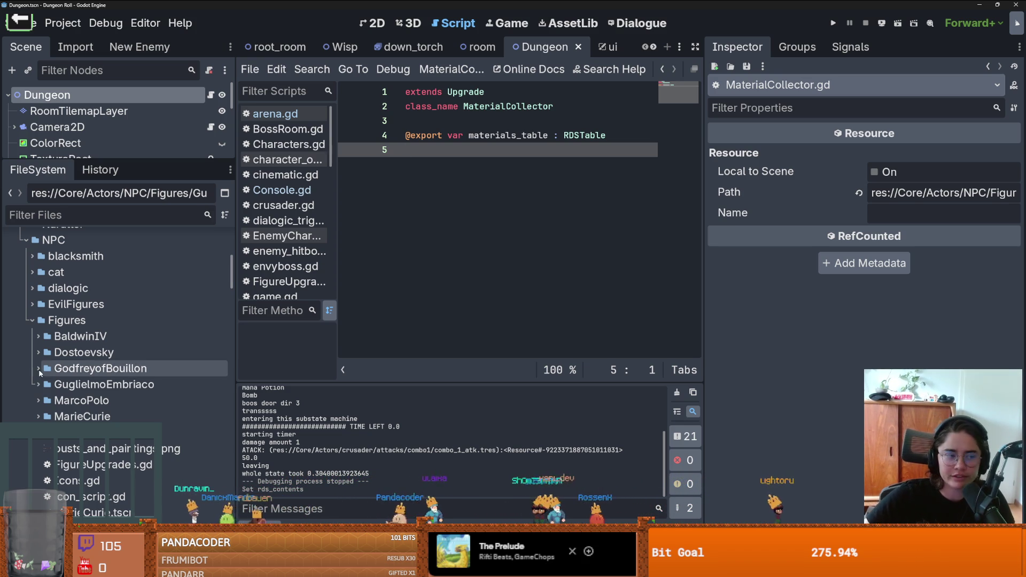
# Step: Save the Dungeon scene and resize the panels so the full scene tree shows
pyautogui.hotkey('ctrl', 's')
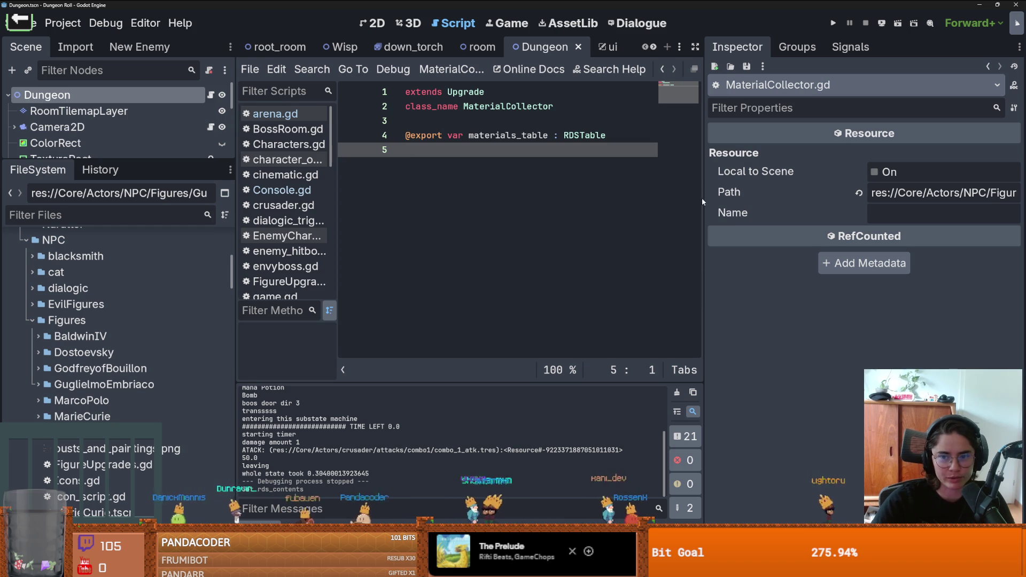
pyautogui.moveTo(703, 200)
pyautogui.mouseDown()
pyautogui.moveTo(954, 201)
pyautogui.moveTo(902, 201)
pyautogui.mouseUp()
pyautogui.hotkey('ctrl', 's')
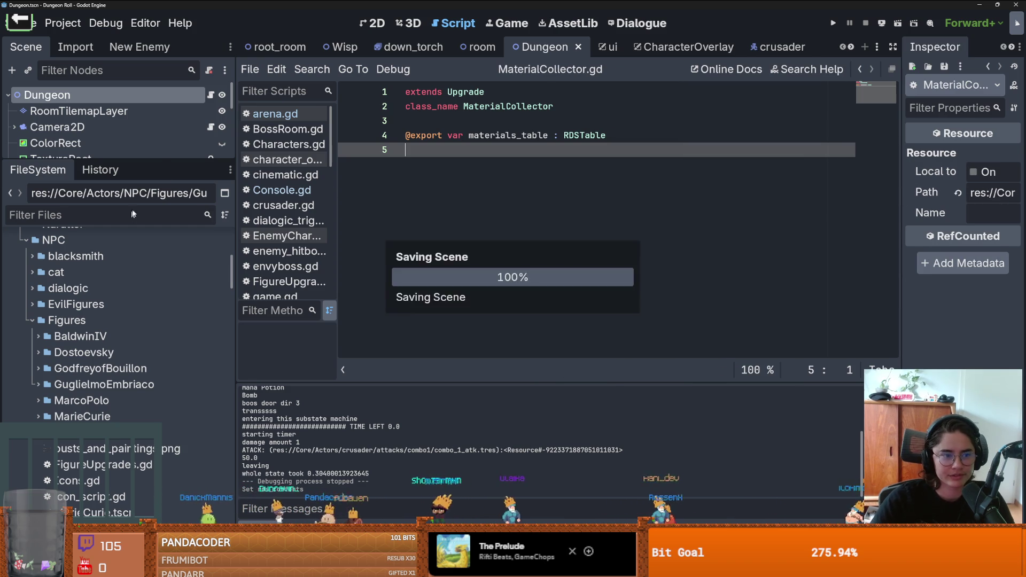
pyautogui.moveTo(154, 158); pyautogui.dragTo(158, 401)
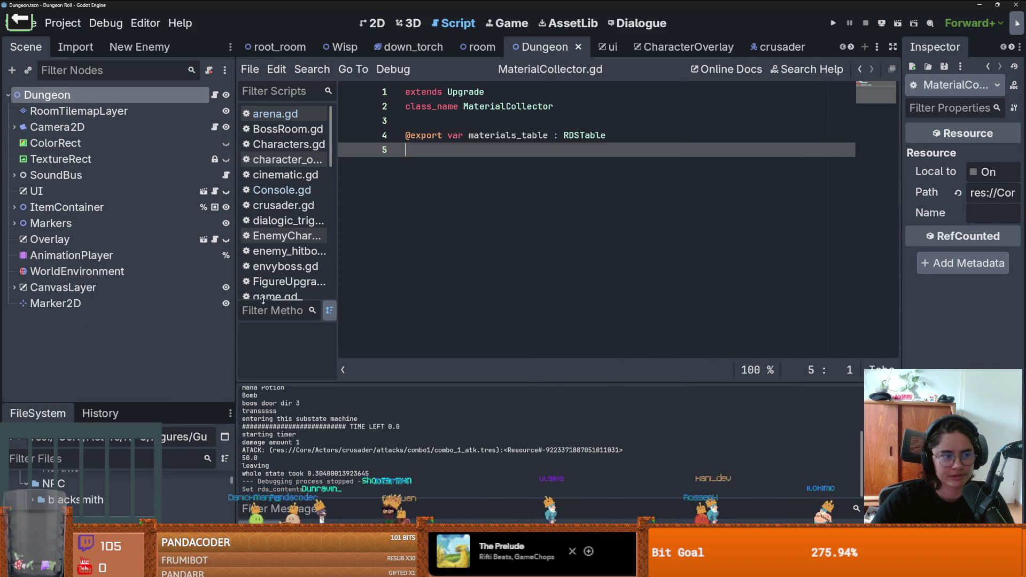
# Step: Switch to the 2D view, hide the grid and zoom in on the room
pyautogui.click(47, 94)
pyautogui.hotkey('ctrl', 's')
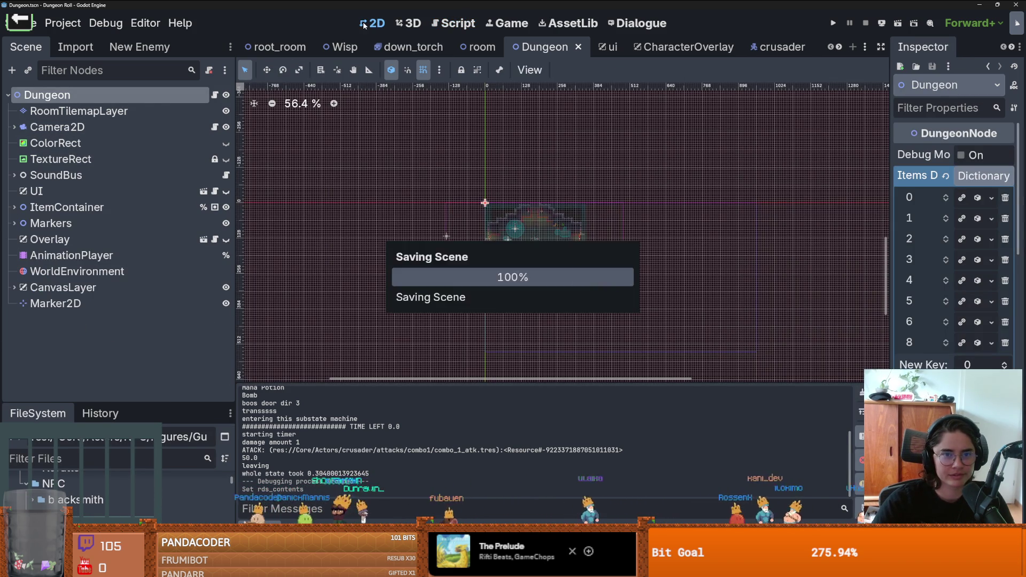
pyautogui.click(422, 75)
pyautogui.scroll(5, 571, 298)
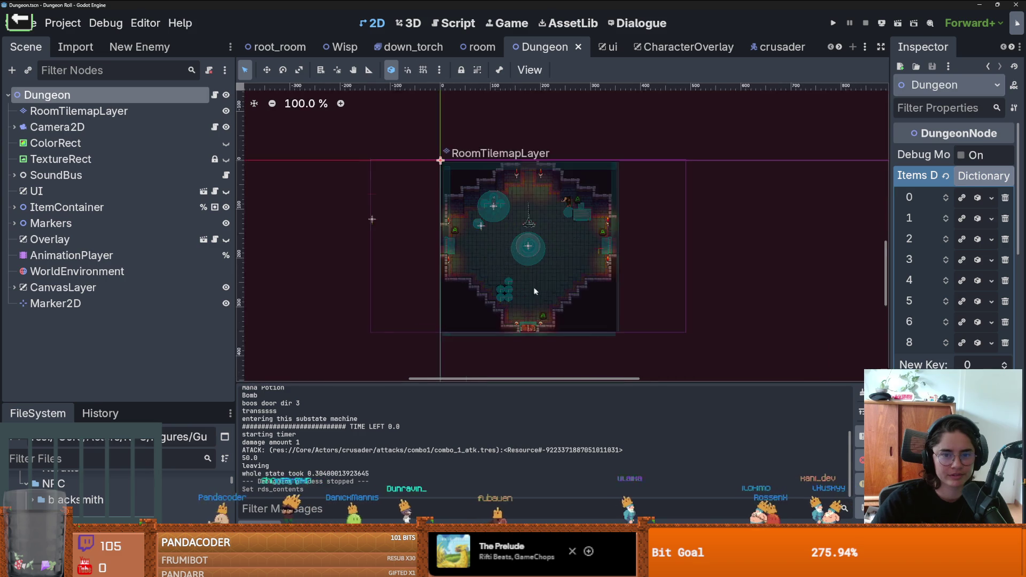
pyautogui.hotkey('ctrl', 's')
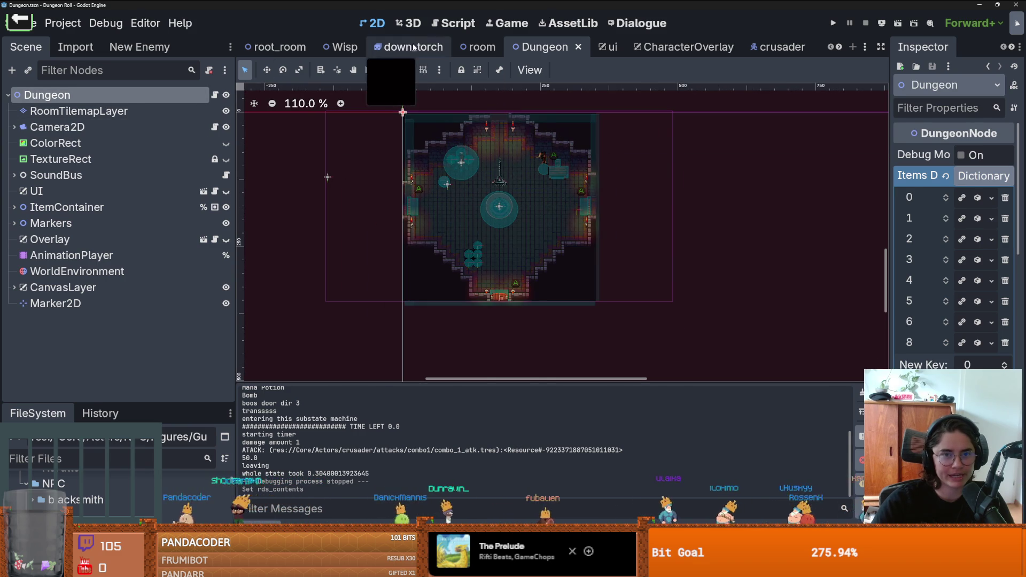
# Step: Cycle through the down_torch, room and Dungeon tabs to reach root_room
pyautogui.click(411, 47)
pyautogui.click(481, 47)
pyautogui.click(565, 51)
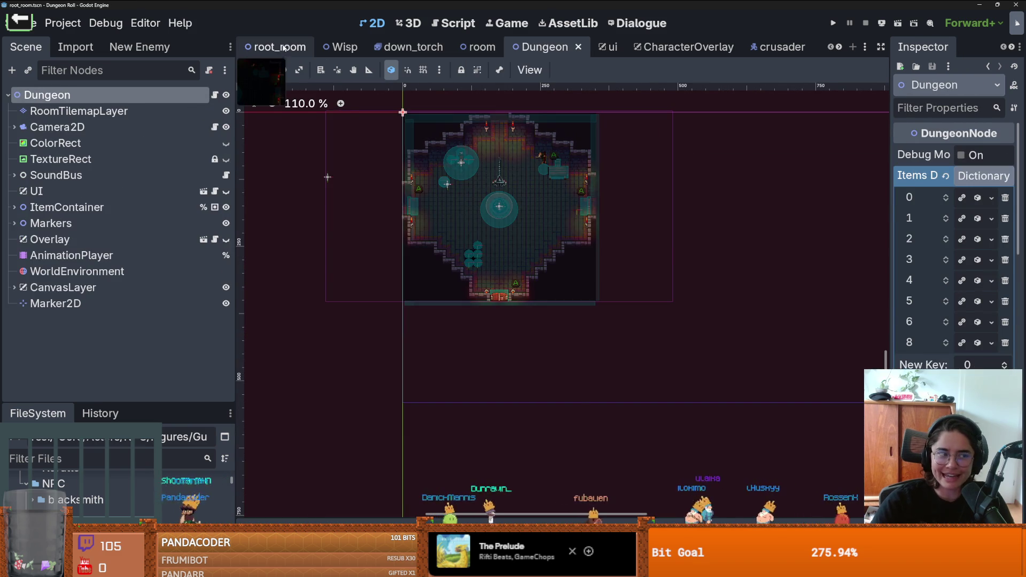
pyautogui.click(275, 47)
pyautogui.scroll(2, 565, 294)
pyautogui.scroll(-4, 566, 294)
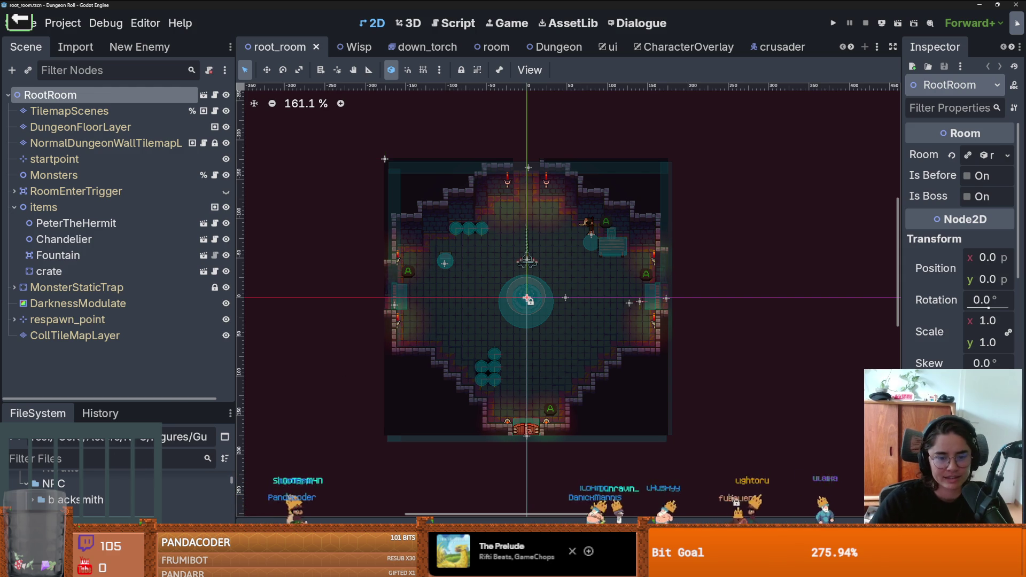
# Step: Show the Debugger's list of 16 errors
pyautogui.click(373, 412)
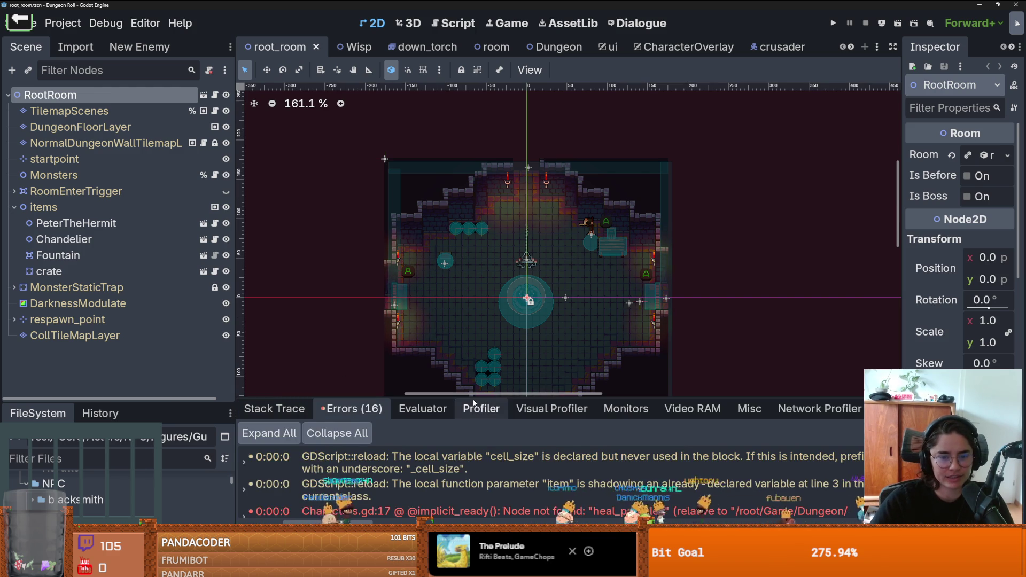
pyautogui.moveTo(473, 398)
pyautogui.mouseDown()
pyautogui.moveTo(473, 292)
pyautogui.moveTo(474, 398)
pyautogui.mouseUp()
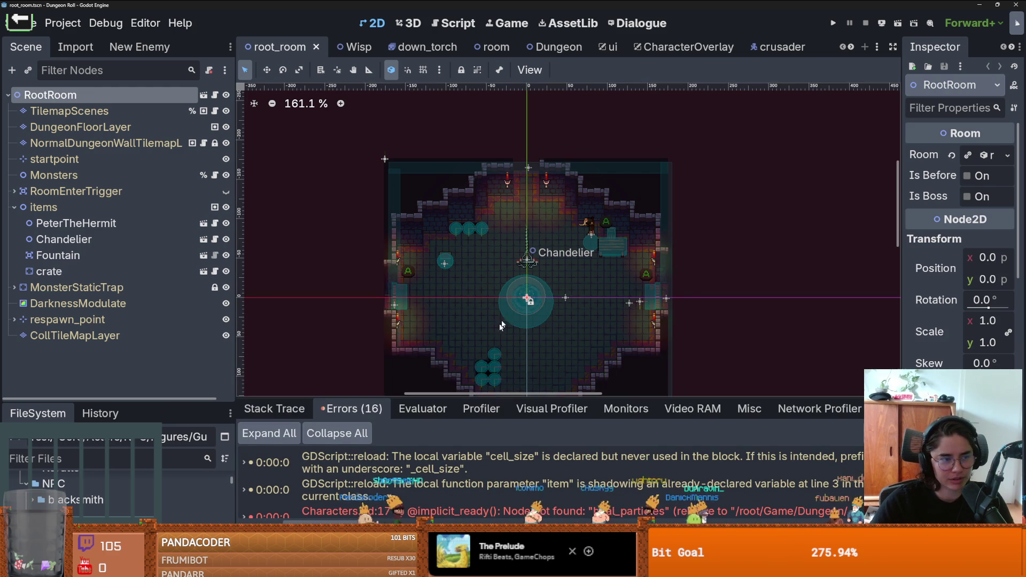
pyautogui.scroll(1, 513, 306)
pyautogui.scroll(-2, 497, 251)
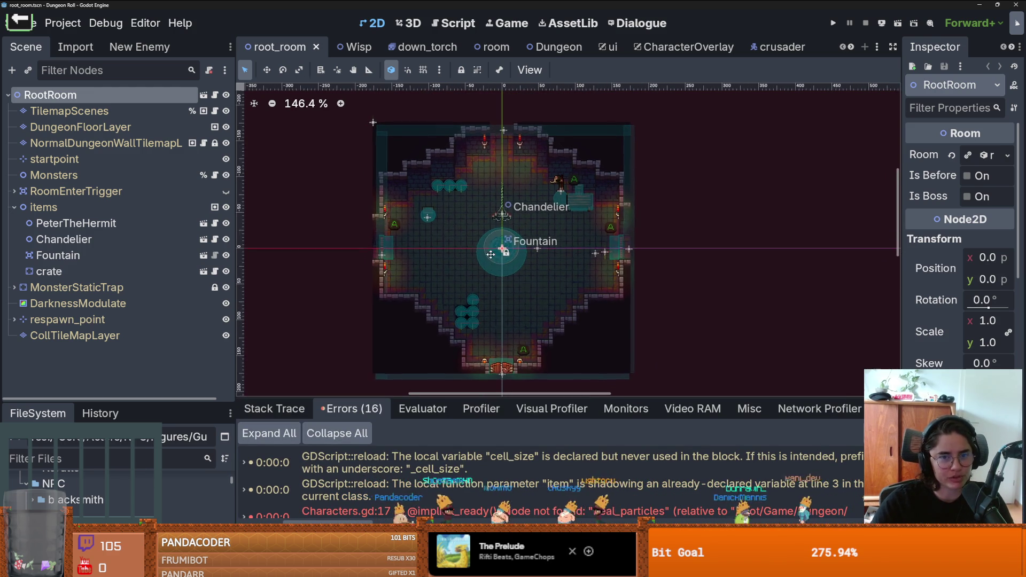
pyautogui.scroll(1, 496, 249)
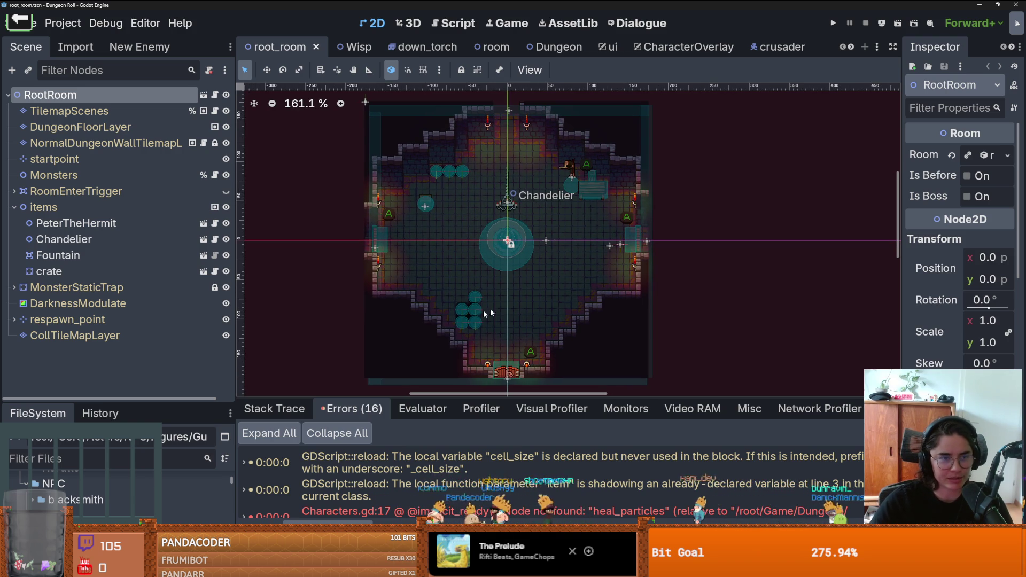
# Step: Collapse the items node and expand respawn_point in the RootRoom tree
pyautogui.click(14, 206)
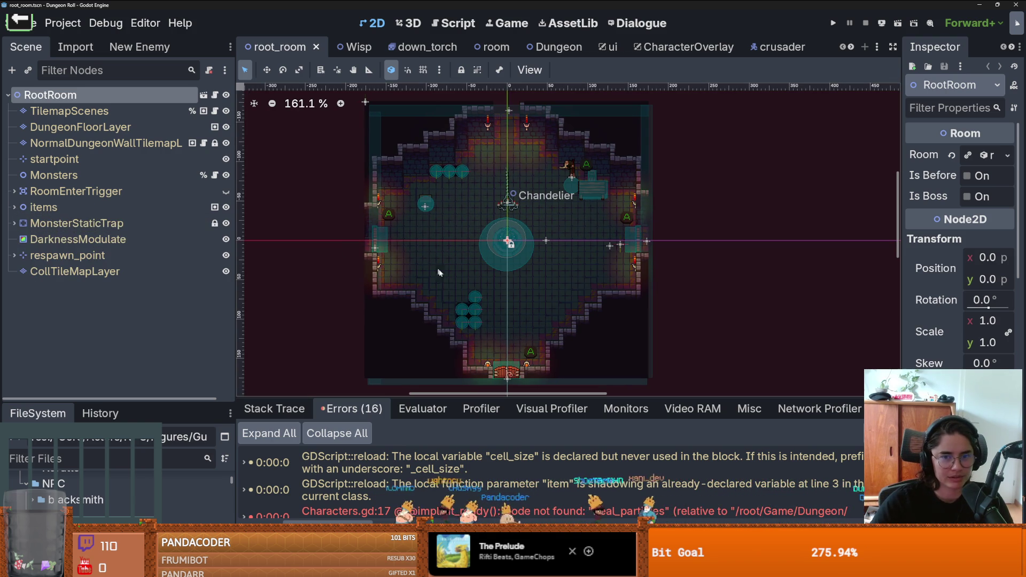
pyautogui.scroll(-1, 467, 298)
pyautogui.scroll(1, 467, 297)
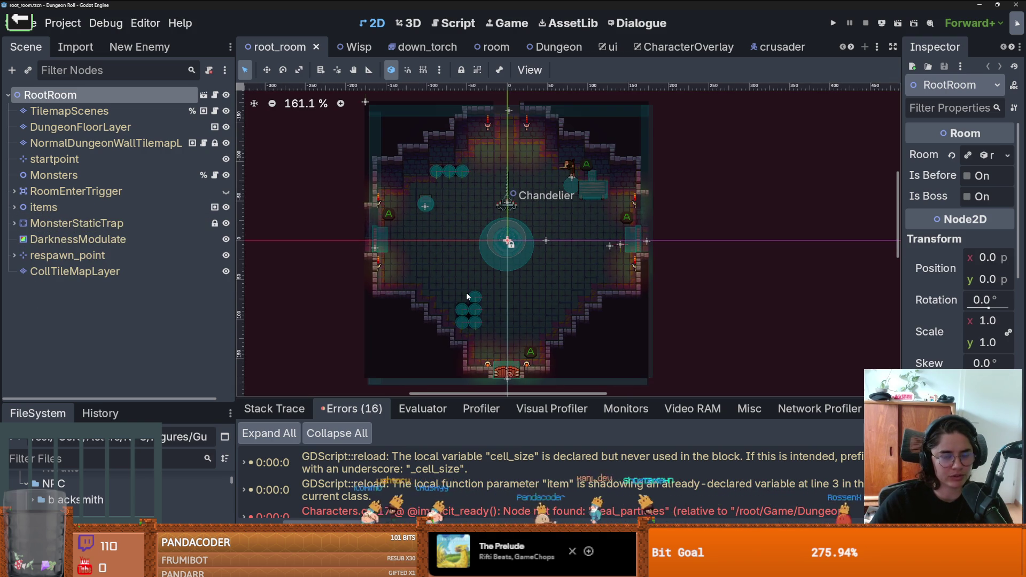
pyautogui.scroll(-1, 459, 294)
pyautogui.scroll(1, 460, 294)
pyautogui.scroll(-1, 449, 291)
pyautogui.scroll(1, 446, 290)
pyautogui.rightClick(230, 257)
pyautogui.click(11, 257)
pyautogui.click(11, 257)
pyautogui.click(9, 257)
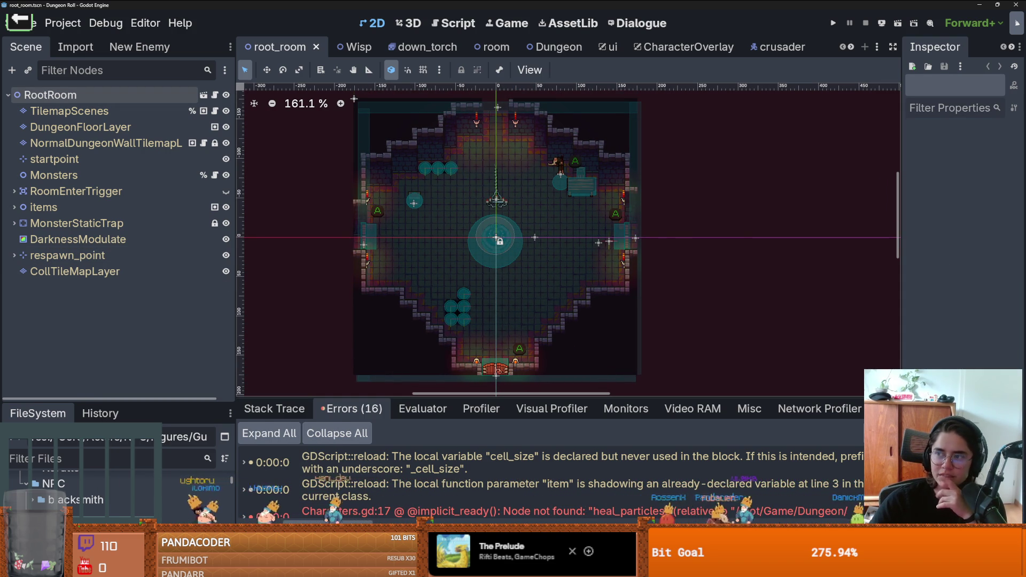
pyautogui.scroll(-1, 557, 278)
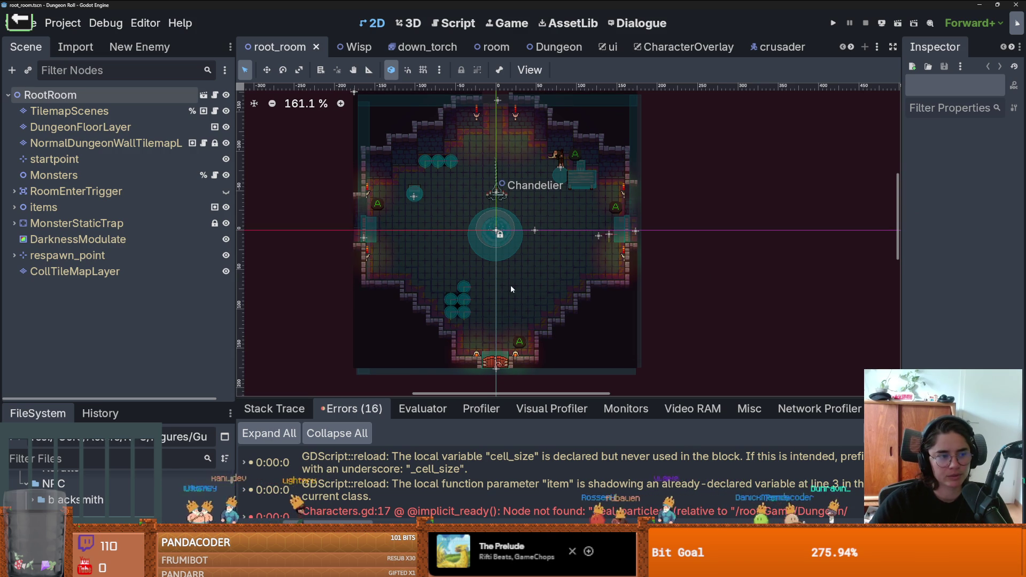
pyautogui.scroll(1, 498, 270)
pyautogui.scroll(-2, 498, 270)
pyautogui.scroll(2, 499, 270)
pyautogui.scroll(-2, 495, 284)
pyautogui.scroll(1, 495, 283)
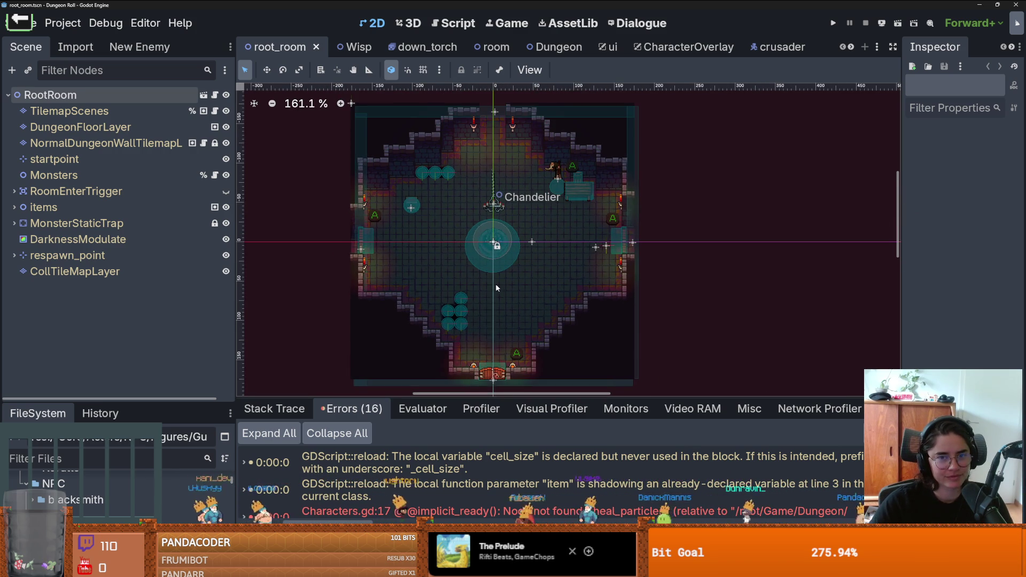
pyautogui.click(15, 255)
pyautogui.click(14, 255)
pyautogui.scroll(1, 538, 246)
pyautogui.scroll(-1, 536, 250)
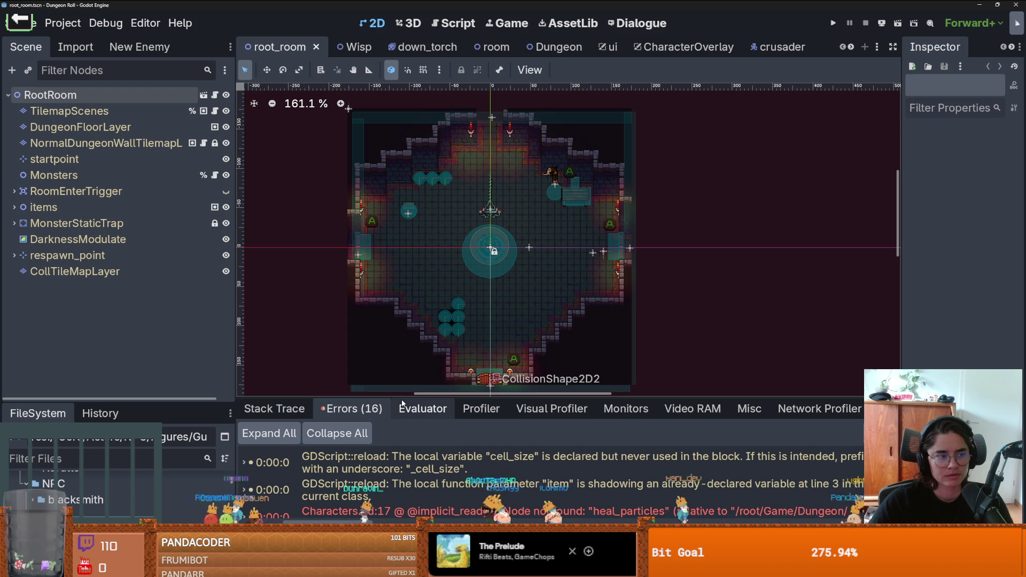
pyautogui.moveTo(402, 403)
pyautogui.mouseDown()
pyautogui.moveTo(403, 339)
pyautogui.moveTo(407, 404)
pyautogui.mouseUp()
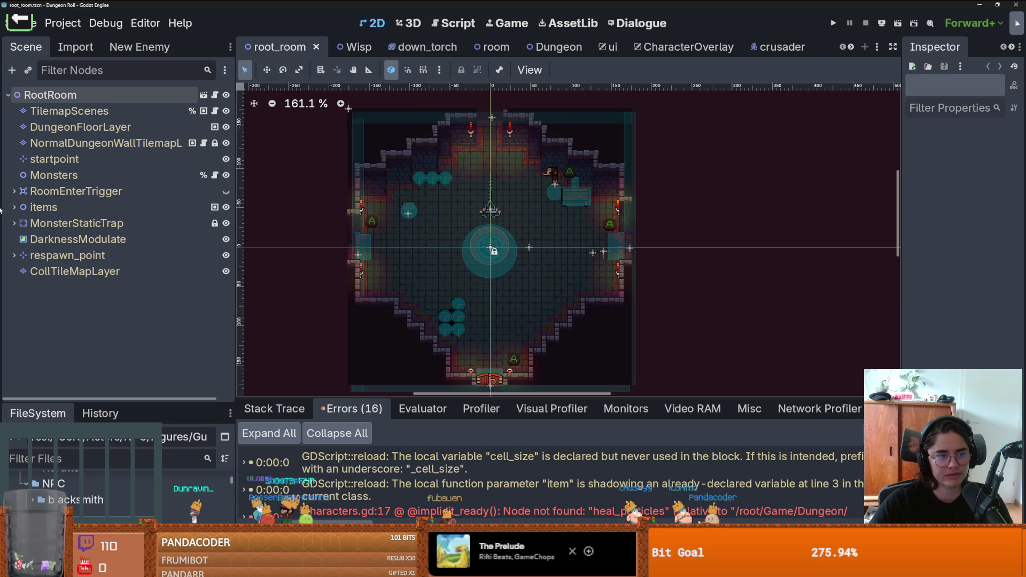
pyautogui.scroll(-1, 496, 274)
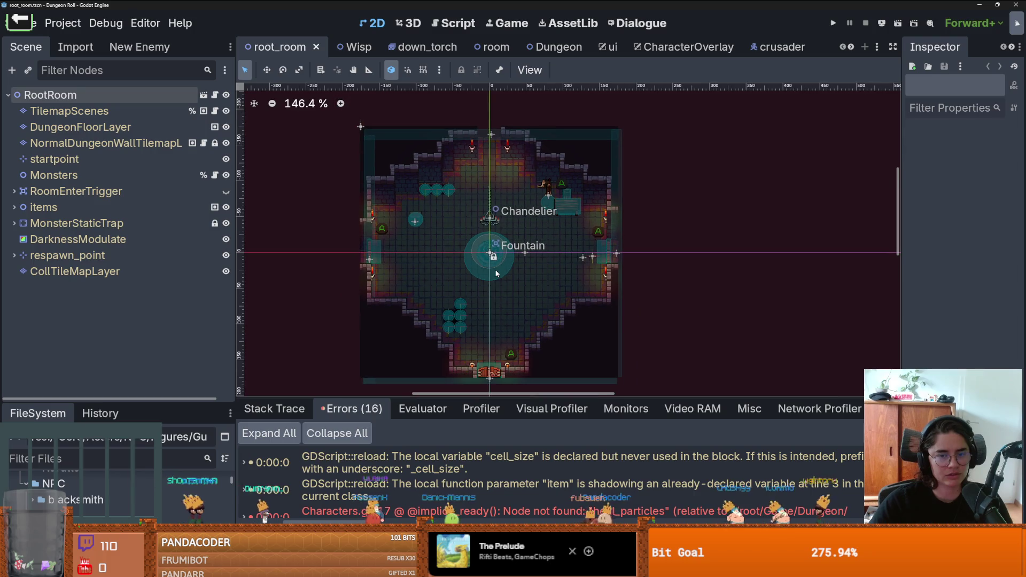
pyautogui.scroll(1, 489, 262)
pyautogui.scroll(-1, 489, 262)
pyautogui.scroll(1, 489, 262)
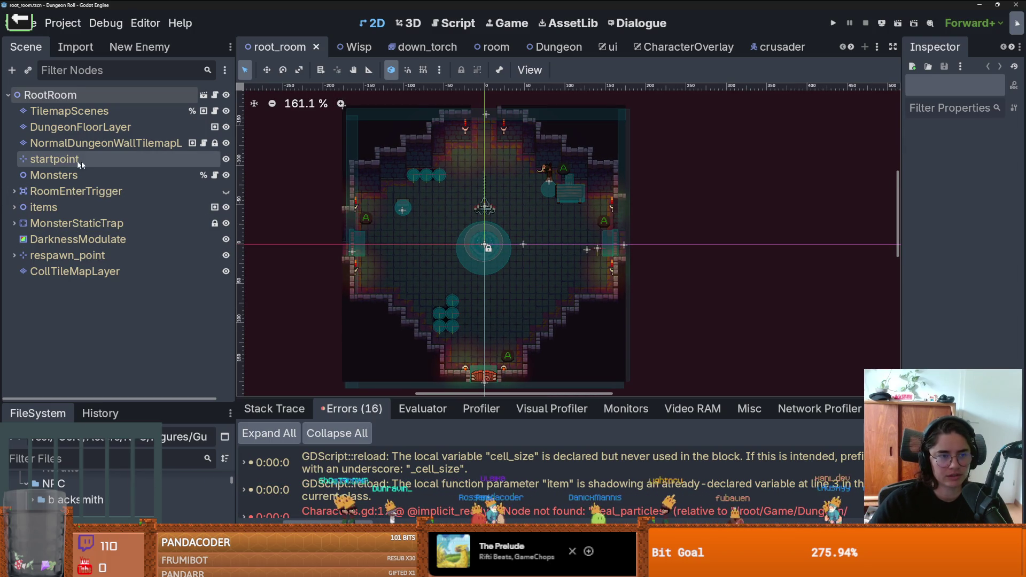
pyautogui.click(487, 49)
# Step: Show the root_room scene with the Output log open and a taller FileSystem dock
pyautogui.scroll(-4, 489, 162)
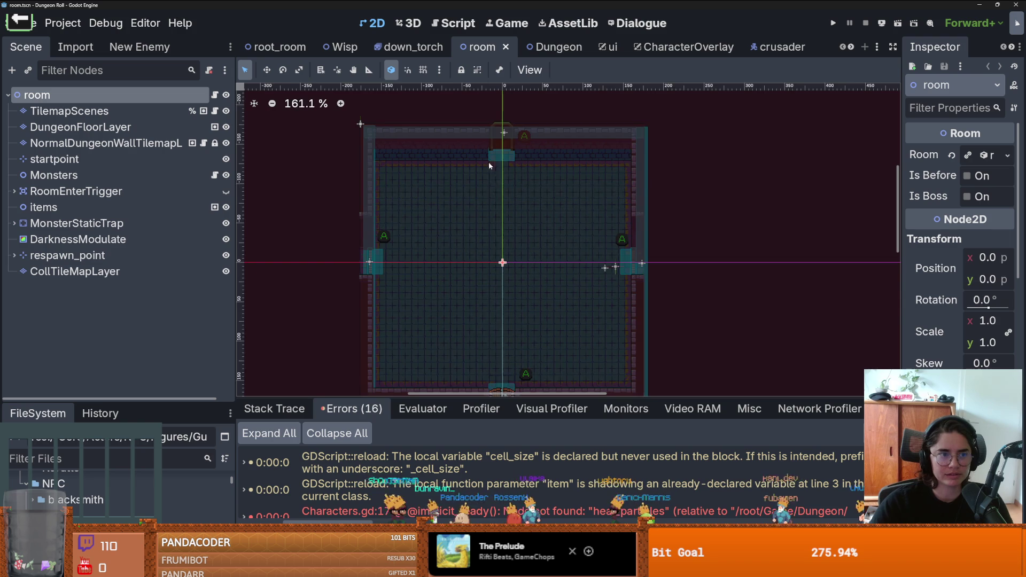
pyautogui.scroll(1, 463, 185)
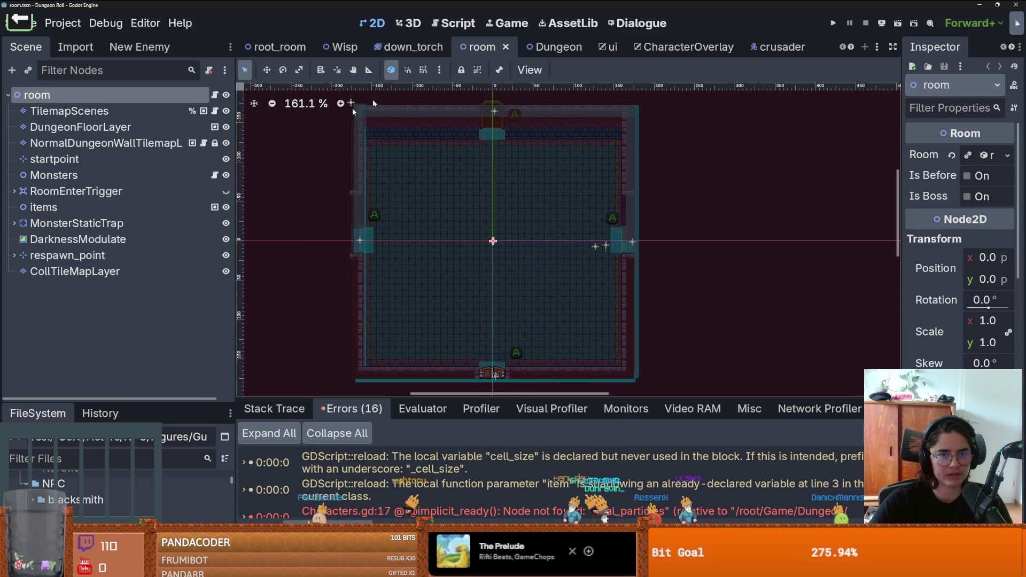
pyautogui.click(412, 47)
pyautogui.click(305, 51)
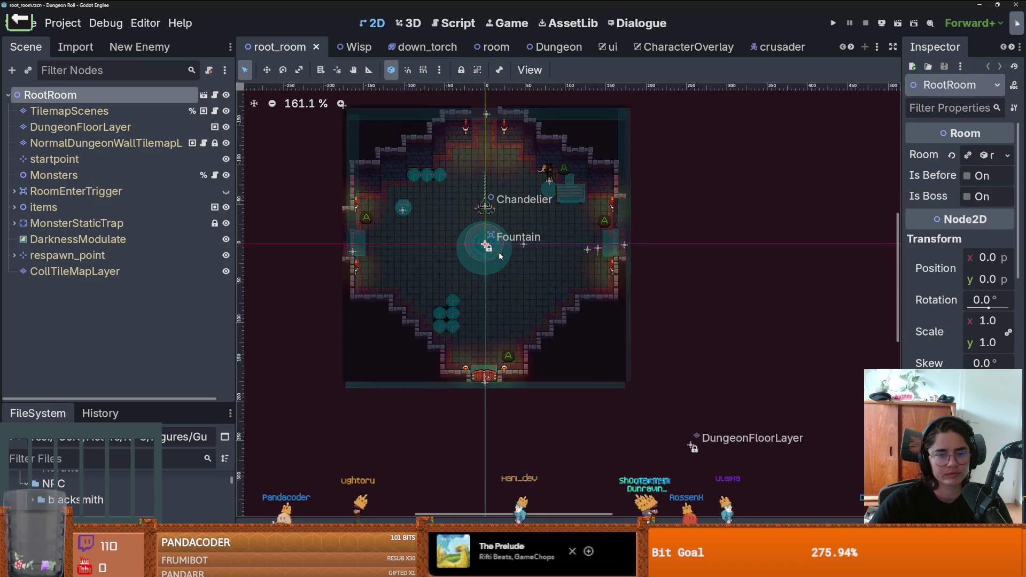
pyautogui.scroll(1, 695, 433)
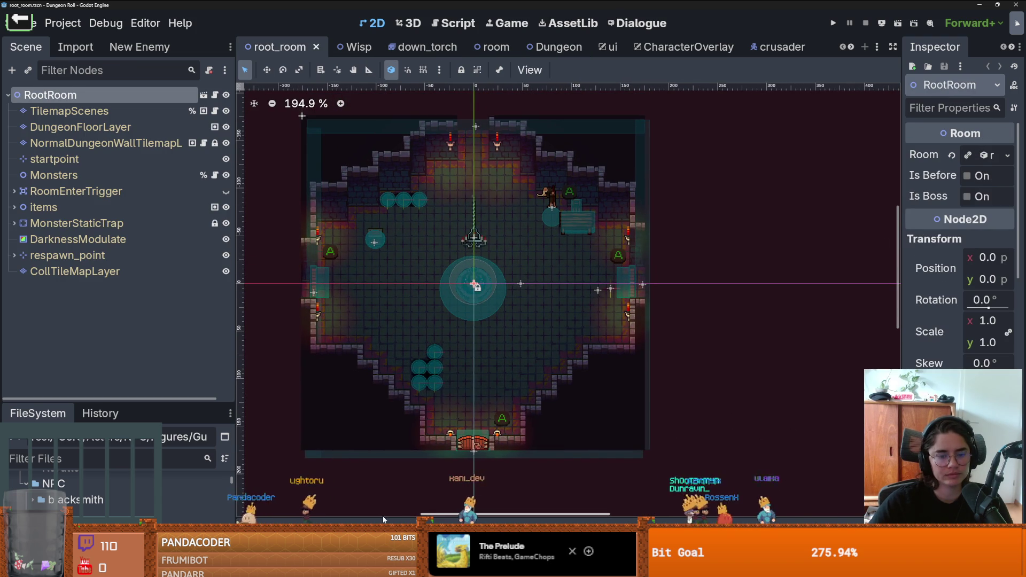
pyautogui.click(412, 522)
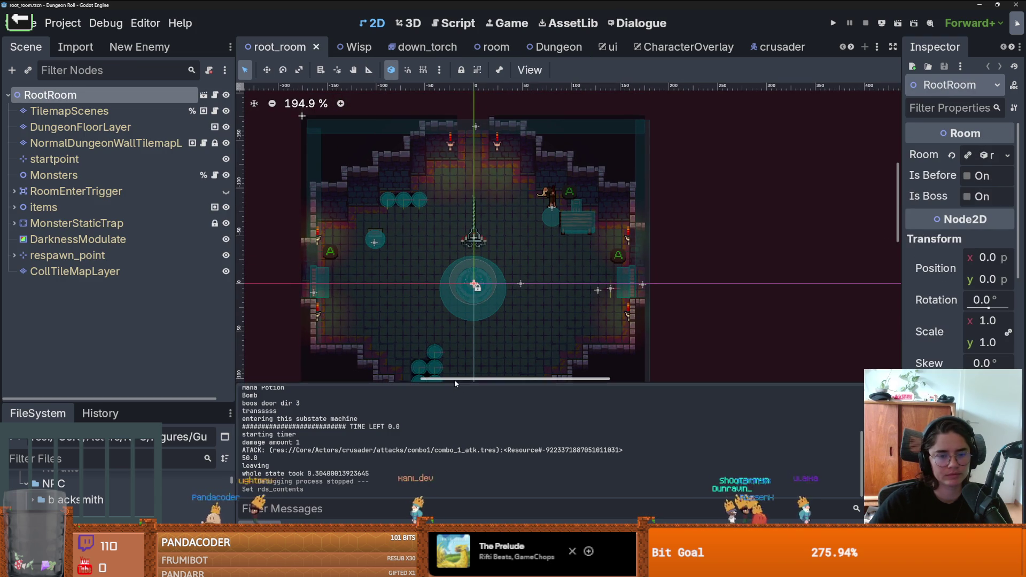
pyautogui.moveTo(73, 403); pyautogui.dragTo(80, 233)
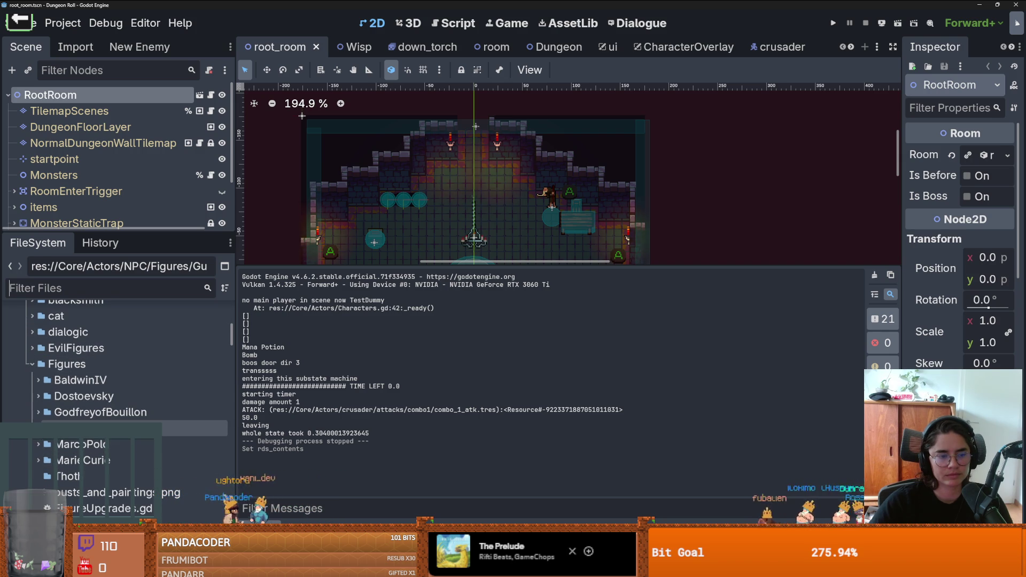
# Step: Open MaterialCollector.gd from GuglielmoEmbriaco > Upgrades and inspect MaterialCollector.tres in a wider Inspector
pyautogui.doubleClick(64, 427)
pyautogui.scroll(-3, 80, 407)
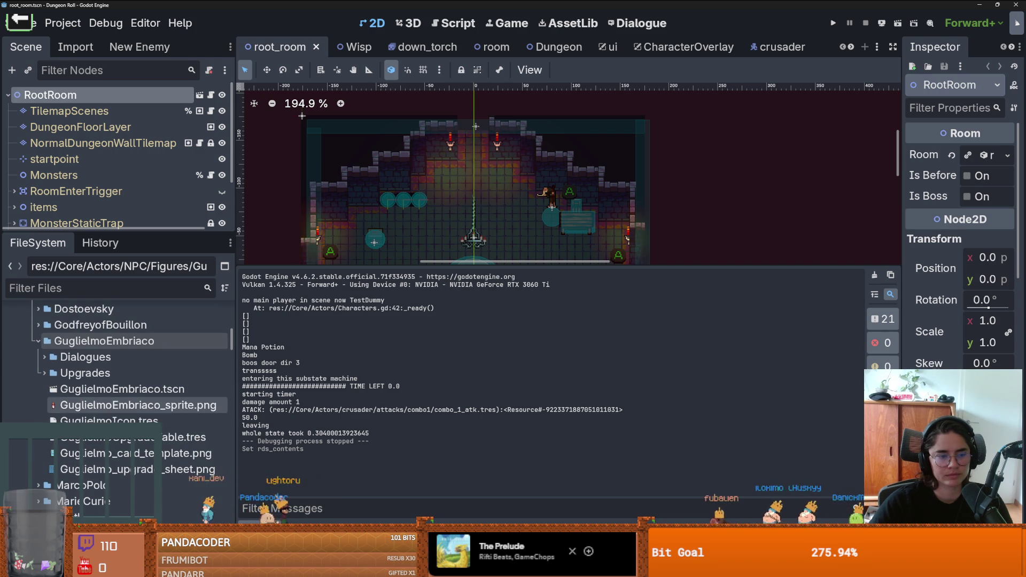
pyautogui.click(42, 376)
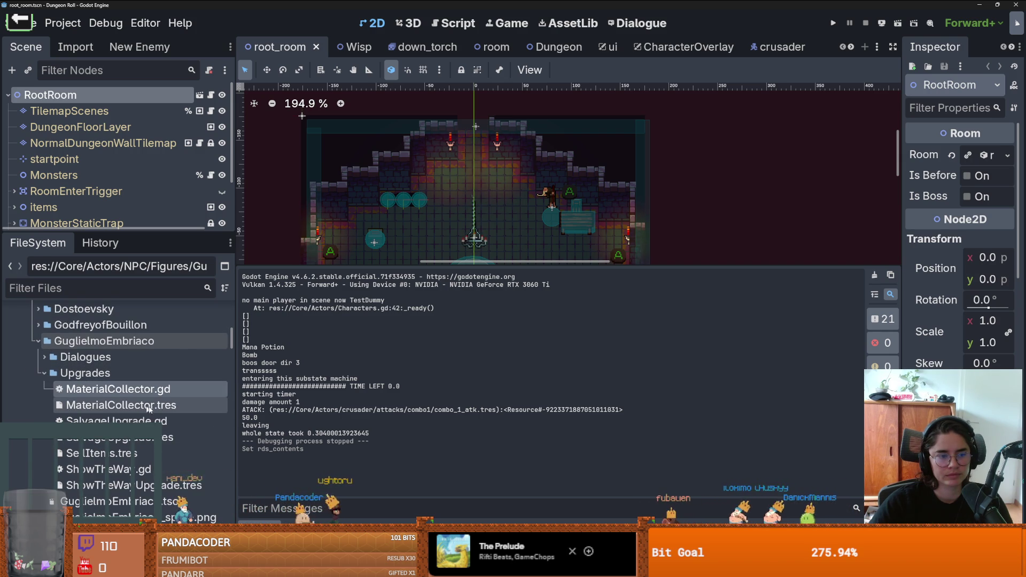
pyautogui.doubleClick(153, 390)
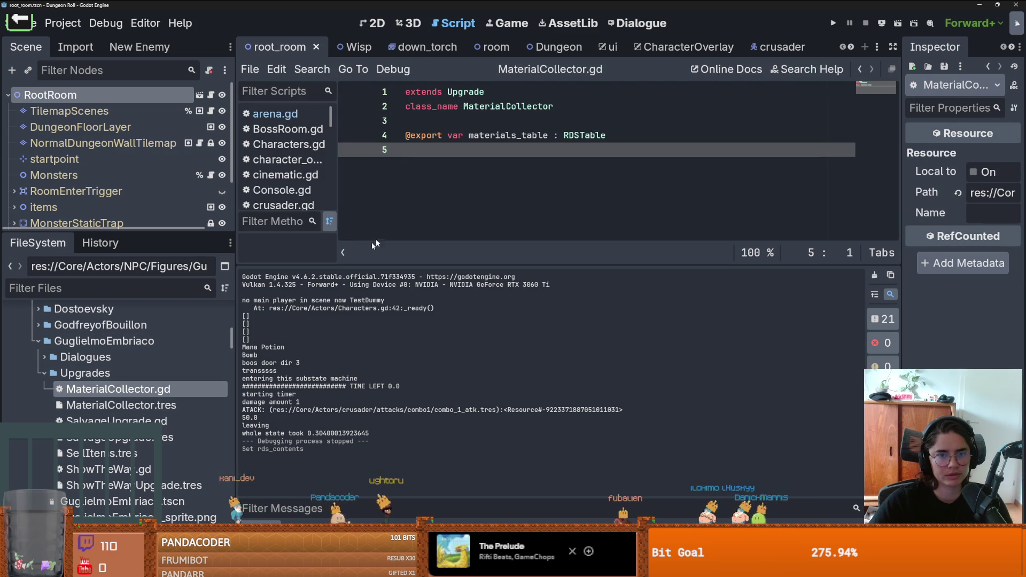
pyautogui.click(152, 407)
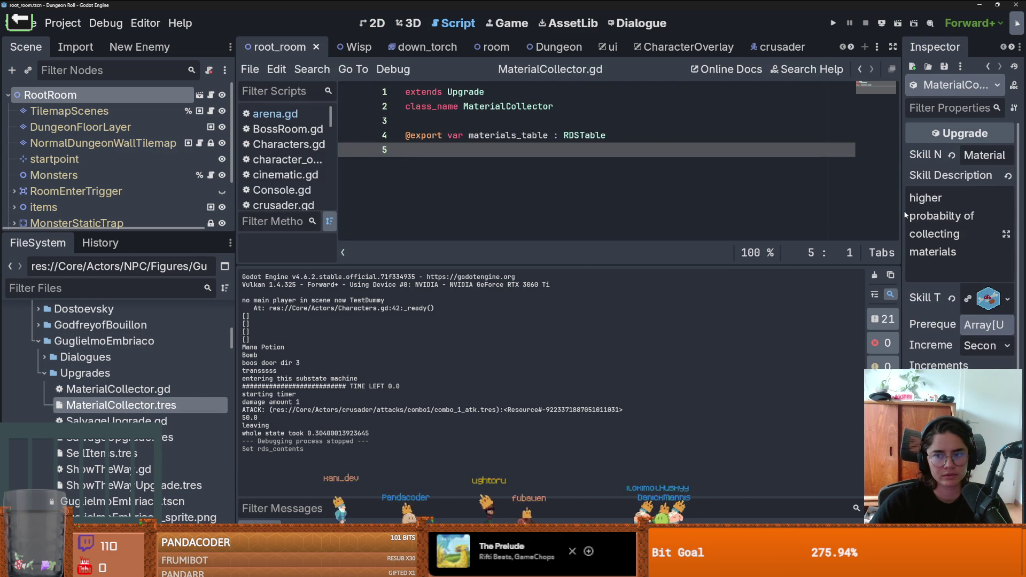
pyautogui.moveTo(903, 215); pyautogui.dragTo(744, 175)
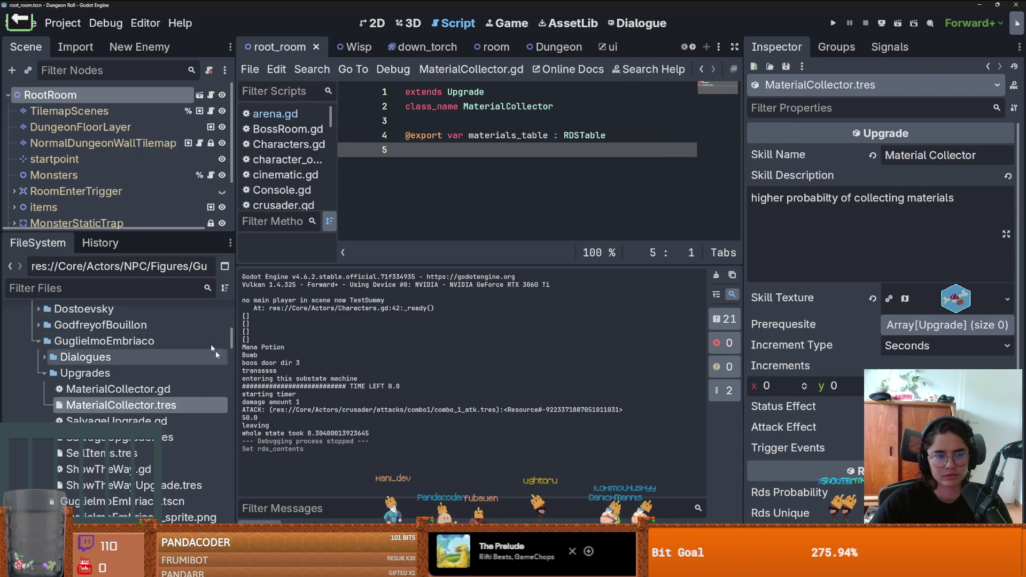
pyautogui.rightClick(131, 373)
# Step: Create a MaterialCollector resource in Upgrades named MaterialCollectorUpgrade.tres
pyautogui.moveTo(232, 316)
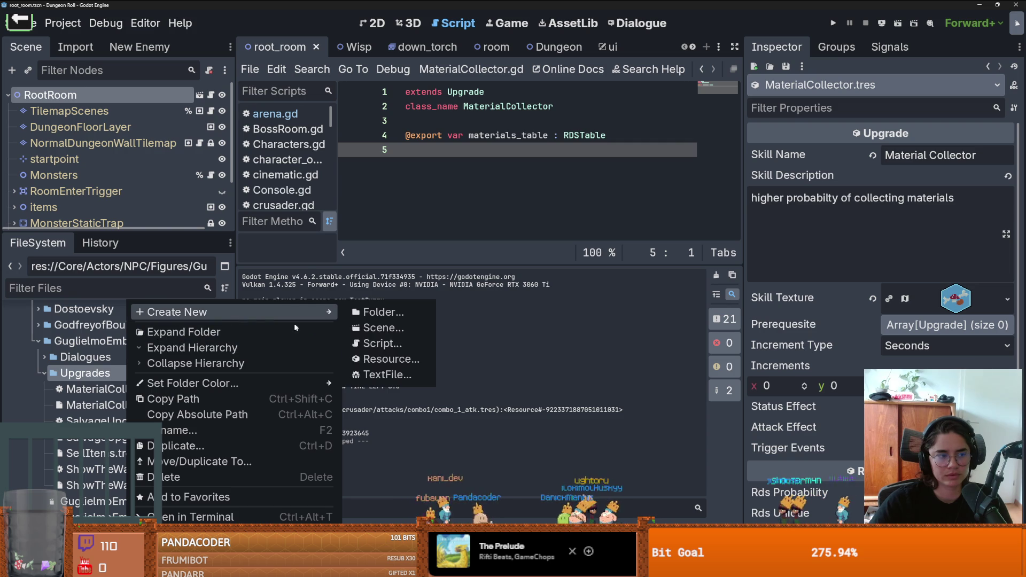
pyautogui.click(373, 355)
pyautogui.write('Material')
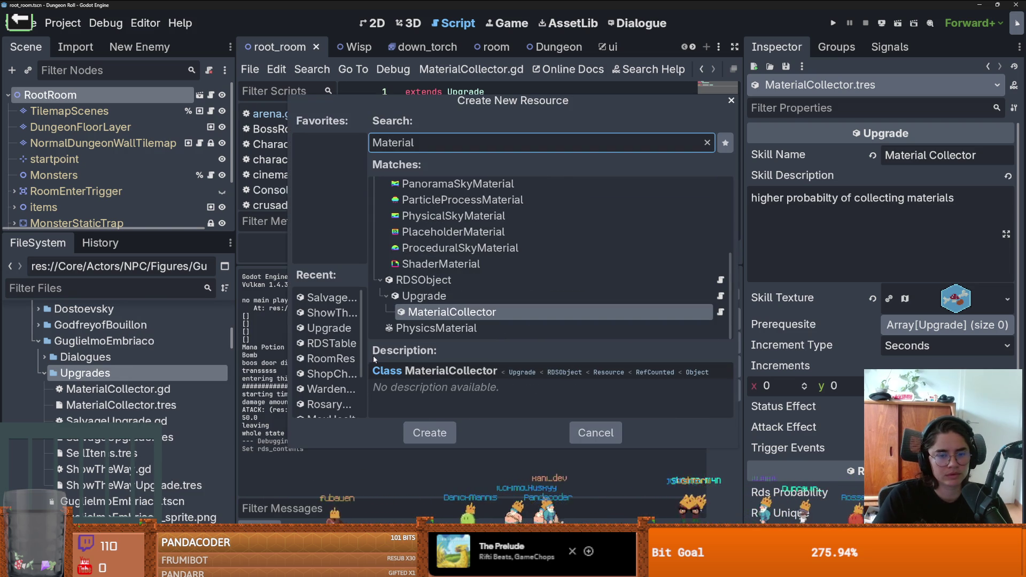
pyautogui.click(414, 433)
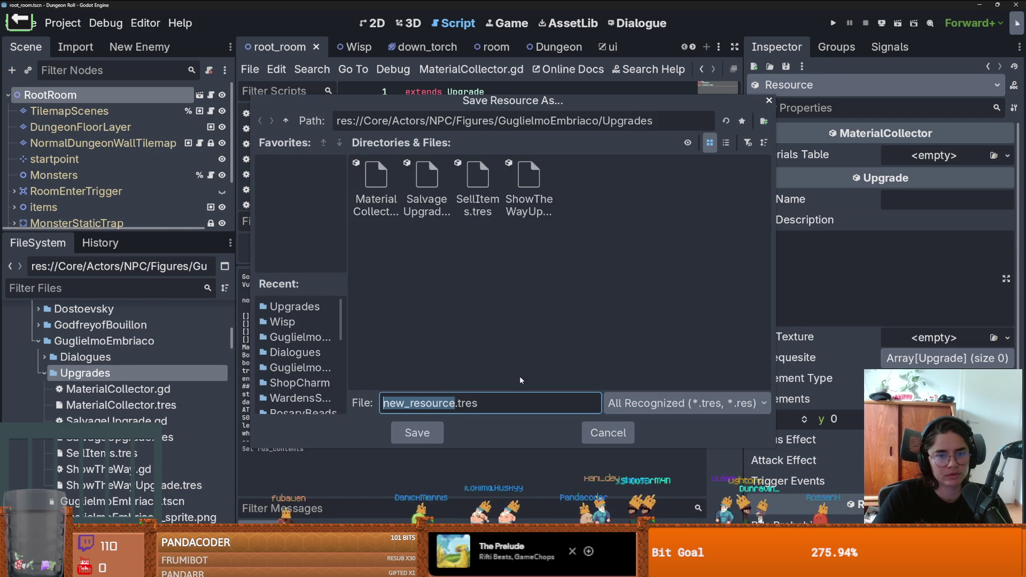
pyautogui.write('Materia')
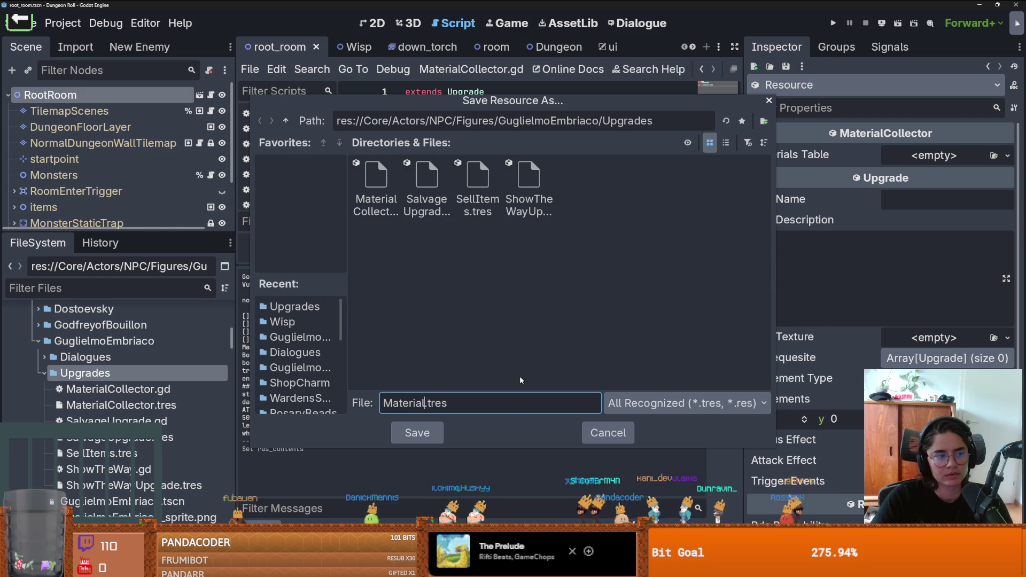
pyautogui.write('l')
pyautogui.write('COllecter')
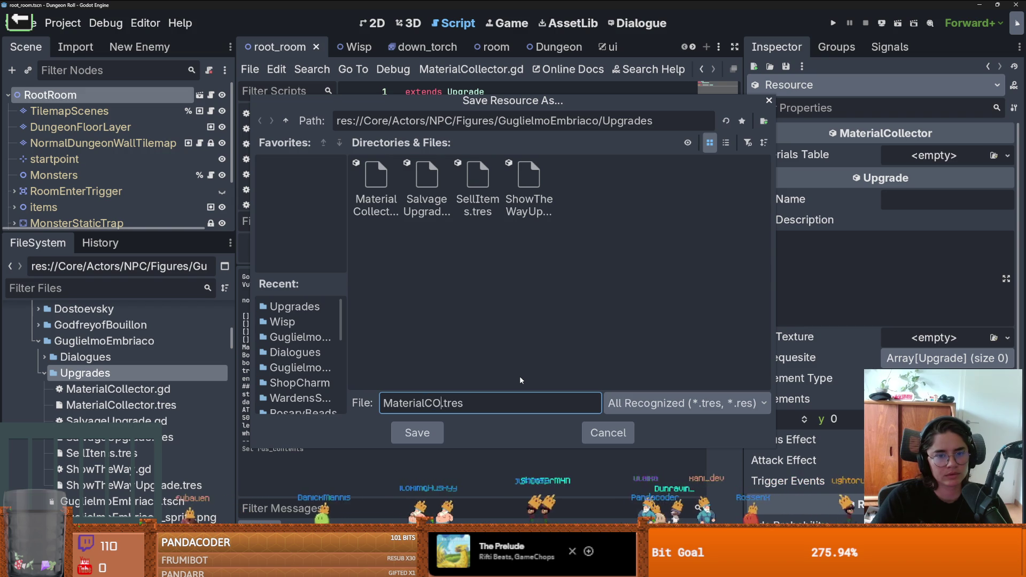
pyautogui.press('BackSpace')
pyautogui.press('BackSpace')
pyautogui.press('BackSpace')
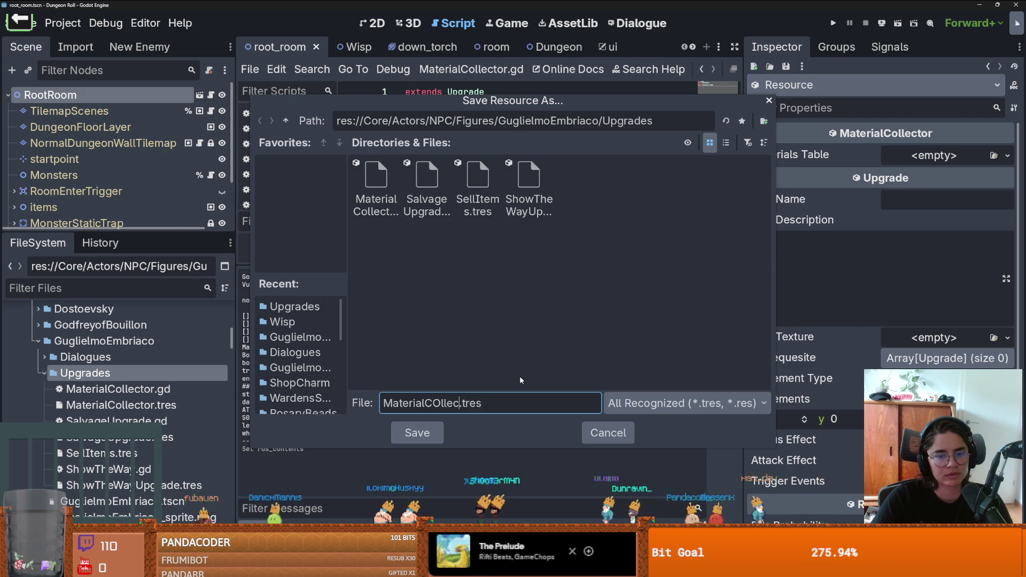
pyautogui.press('BackSpace')
pyautogui.write('ollectorU')
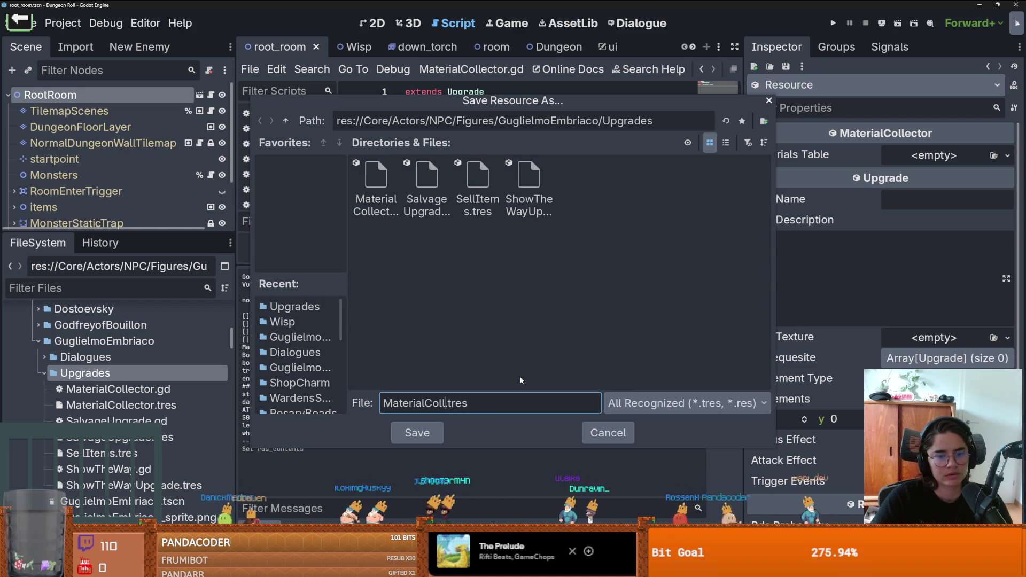
pyautogui.write('pgrade')
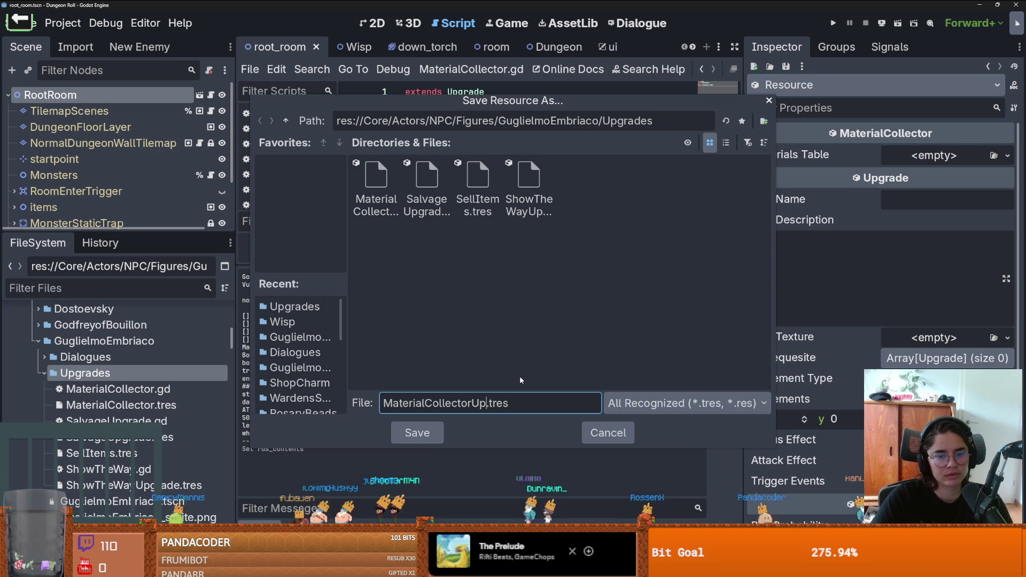
pyautogui.press('Return')
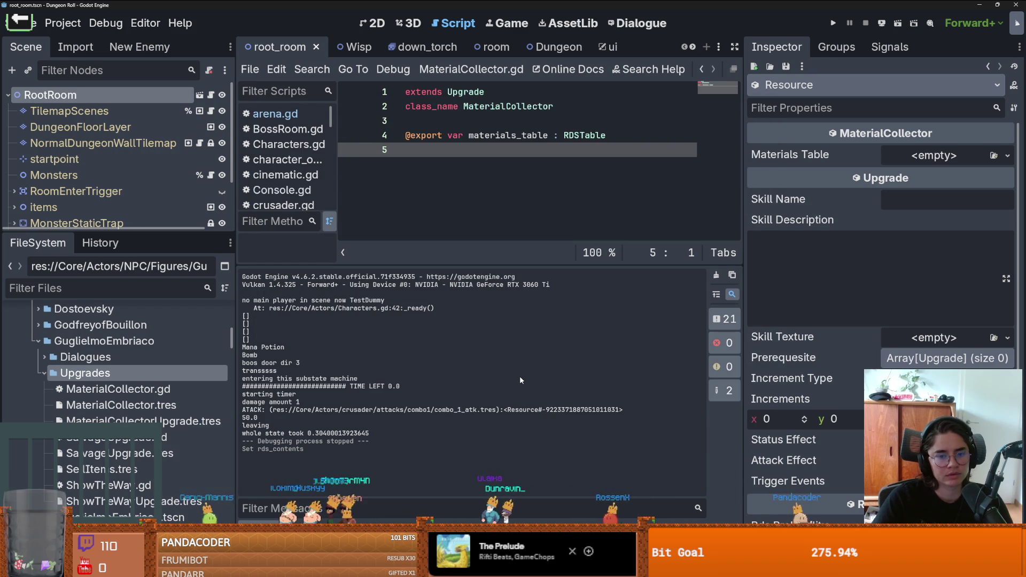
pyautogui.click(160, 420)
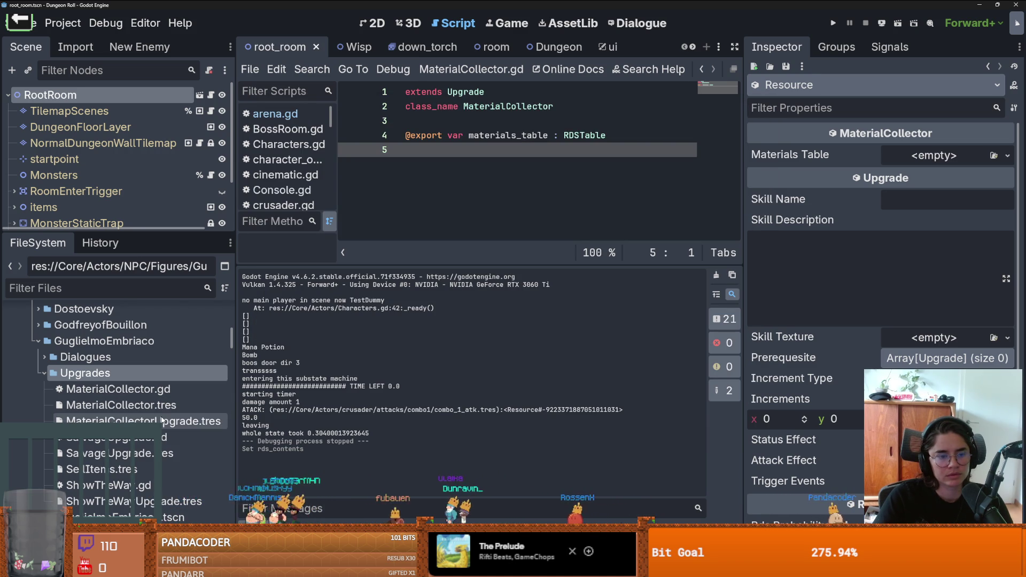
# Step: Copy all properties from MaterialCollector.tres and paste them into MaterialCollectorUpgrade.tres
pyautogui.click(160, 405)
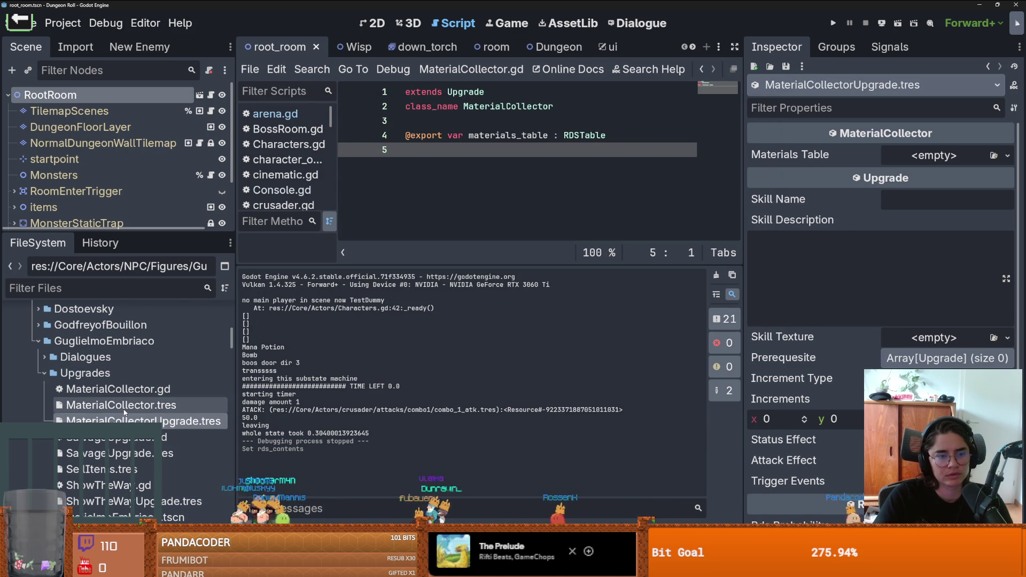
pyautogui.click(1014, 108)
pyautogui.click(877, 245)
pyautogui.click(160, 420)
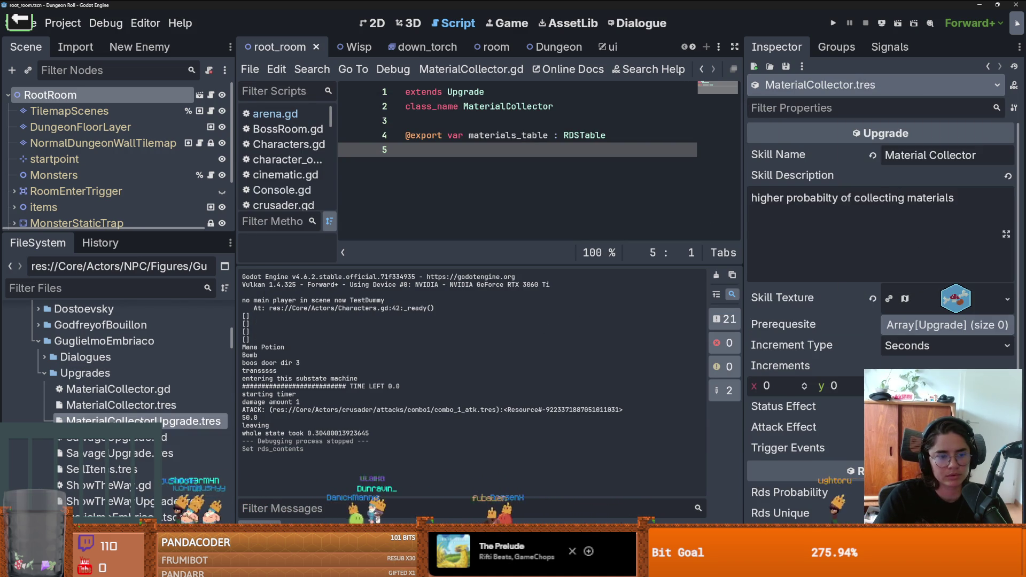
pyautogui.click(1014, 109)
pyautogui.click(877, 261)
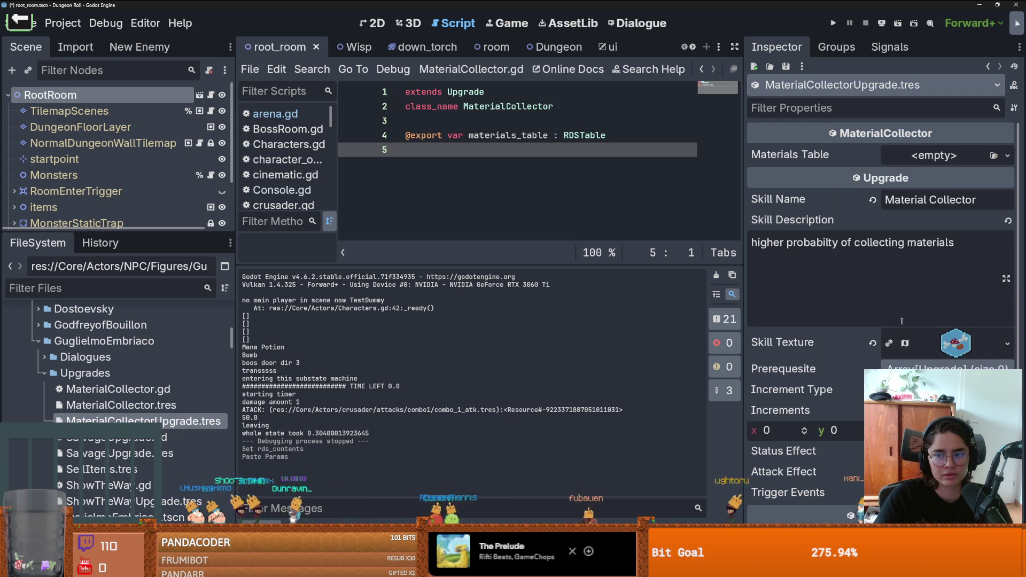
# Step: Delete the old MaterialCollector.tres, then reselect MaterialCollectorUpgrade.tres and save
pyautogui.click(121, 405)
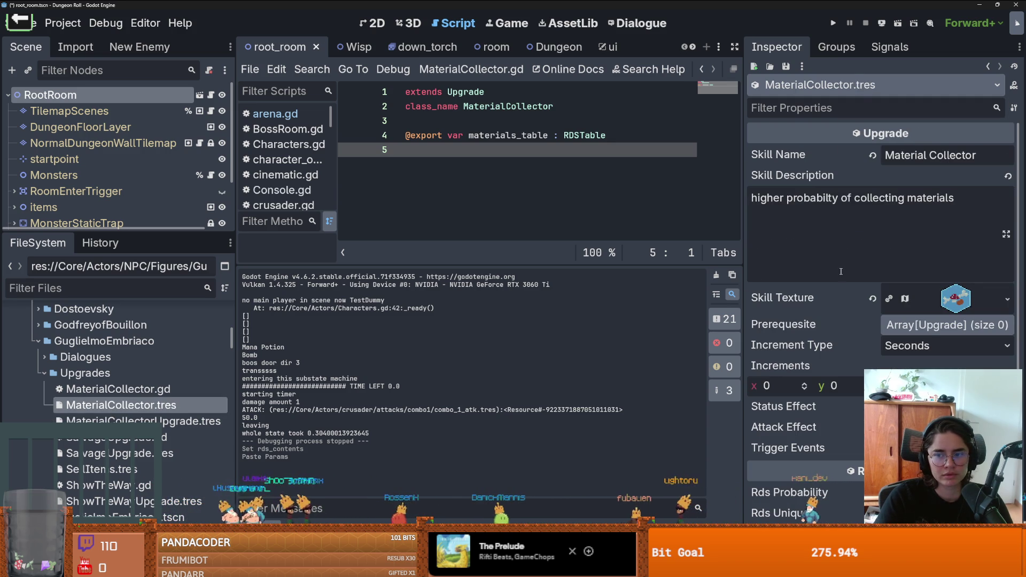
pyautogui.rightClick(208, 405)
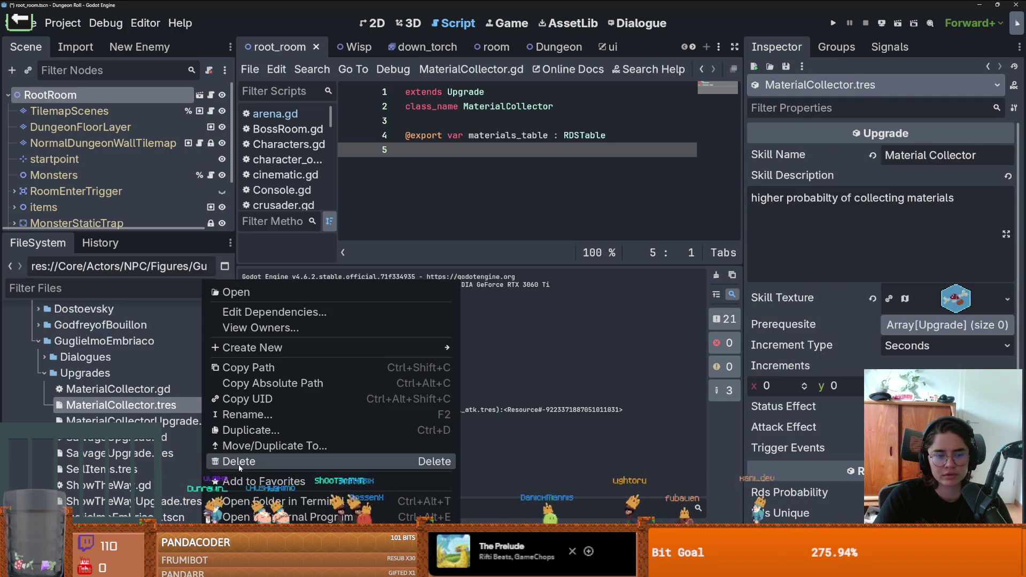
pyautogui.click(258, 459)
pyautogui.click(401, 375)
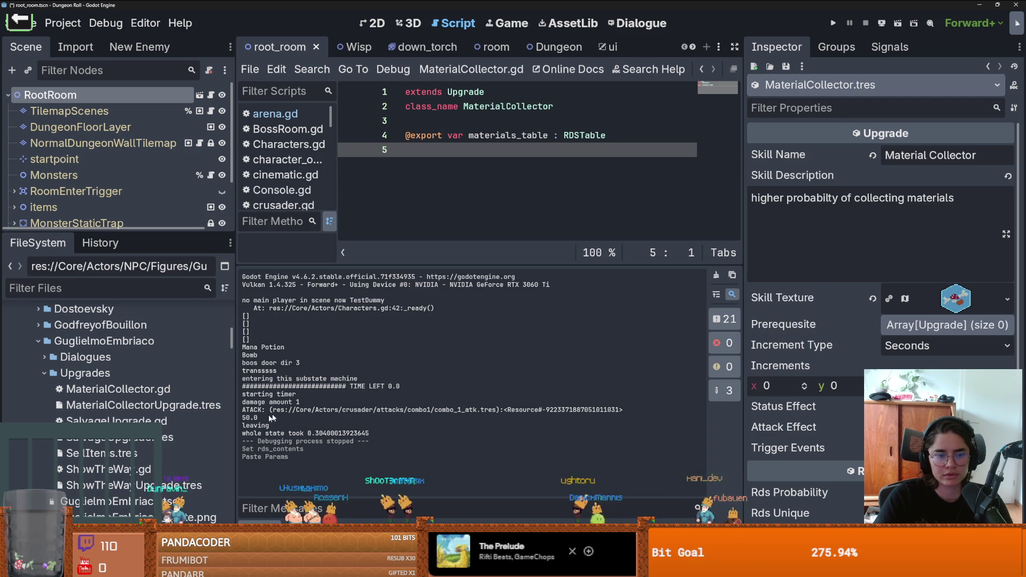
pyautogui.click(184, 406)
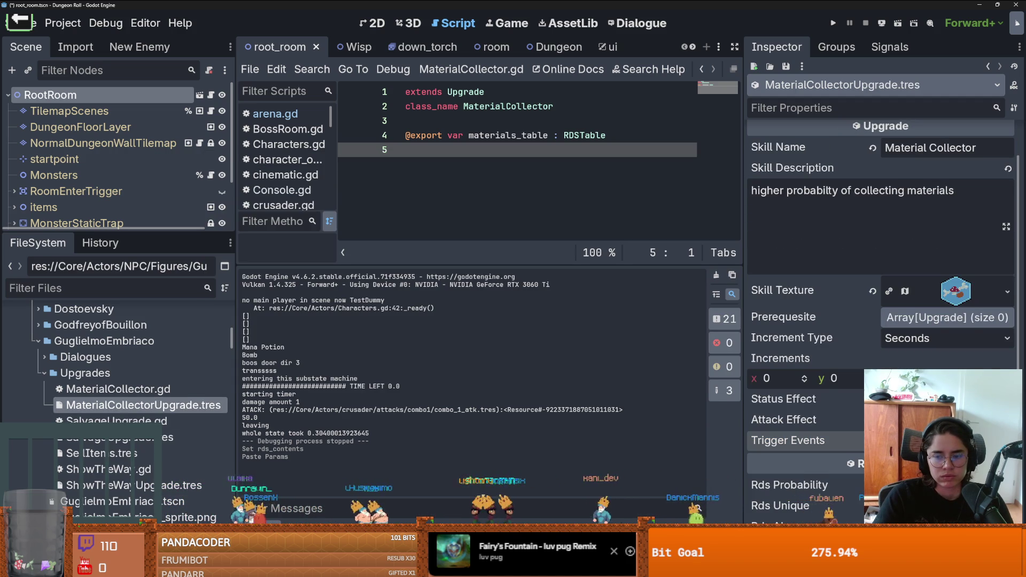
pyautogui.hotkey('ctrl', 's')
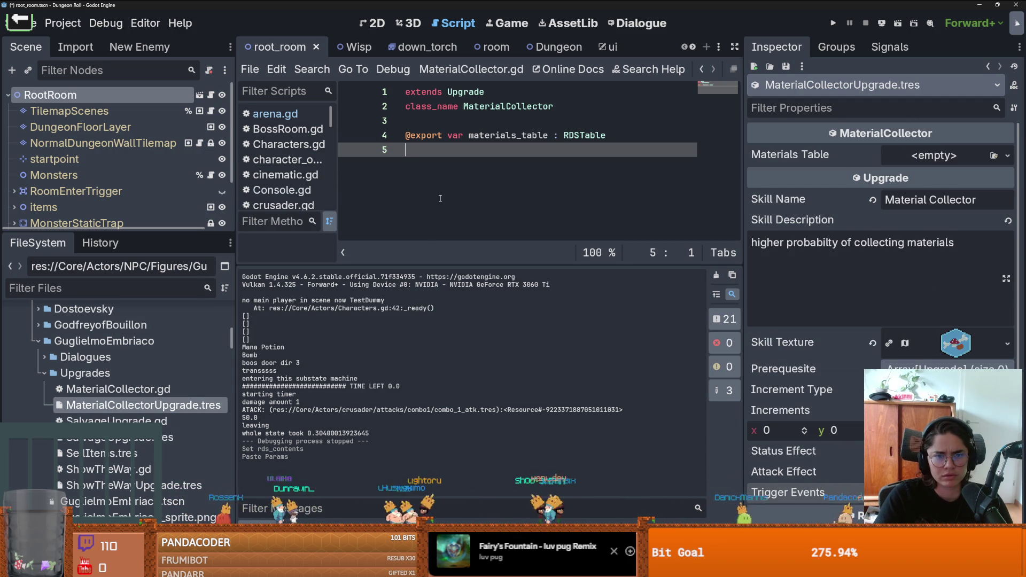
# Step: Assign ShopMaterialLootTable1.tres as the upgrade's Materials Table and save
pyautogui.hotkey('ctrl', 's')
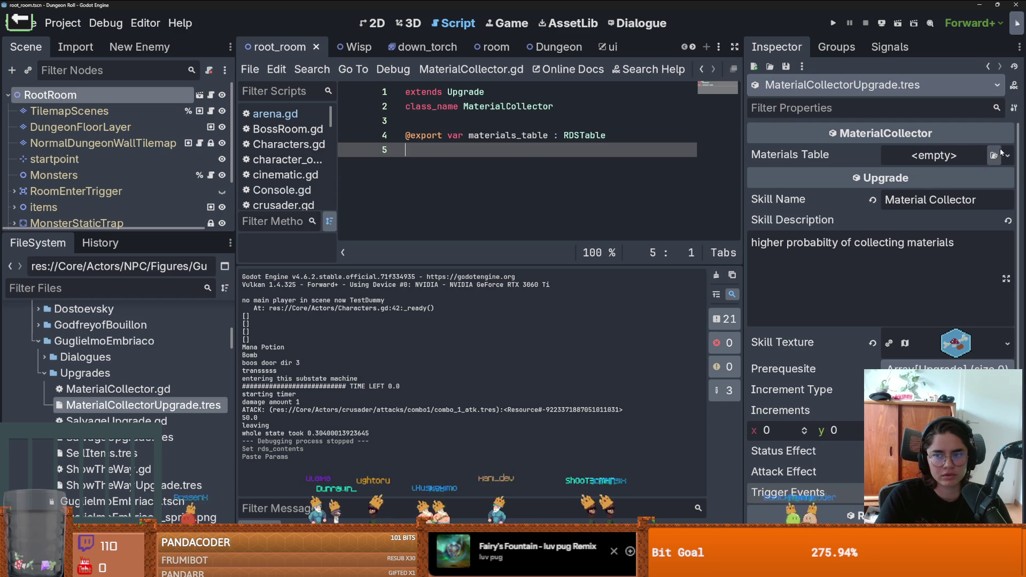
pyautogui.click(1003, 155)
pyautogui.click(951, 222)
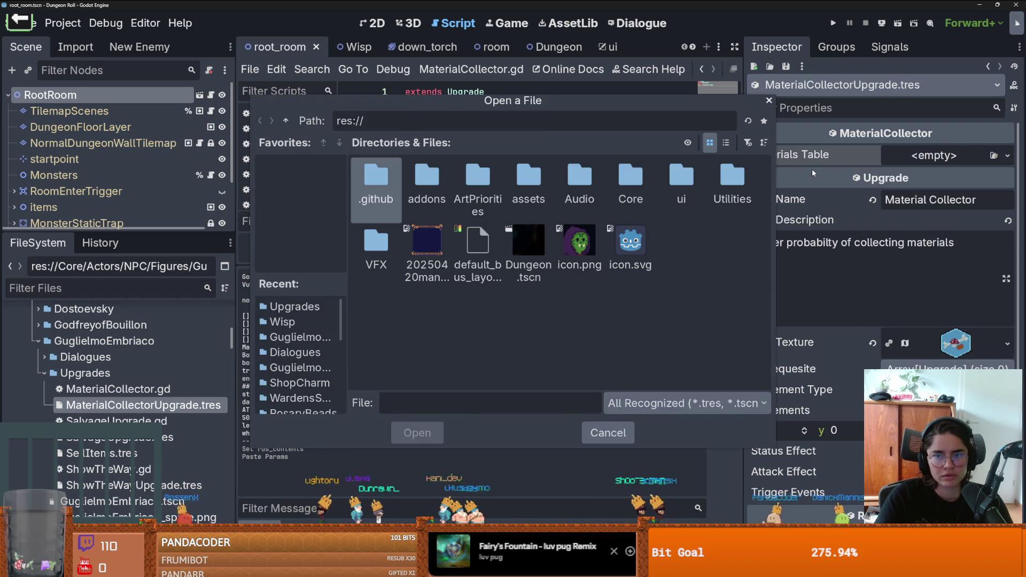
pyautogui.press('Escape')
pyautogui.click(1005, 156)
pyautogui.click(964, 213)
pyautogui.write('sho')
pyautogui.press('Down')
pyautogui.press('Return')
pyautogui.hotkey('ctrl', 's')
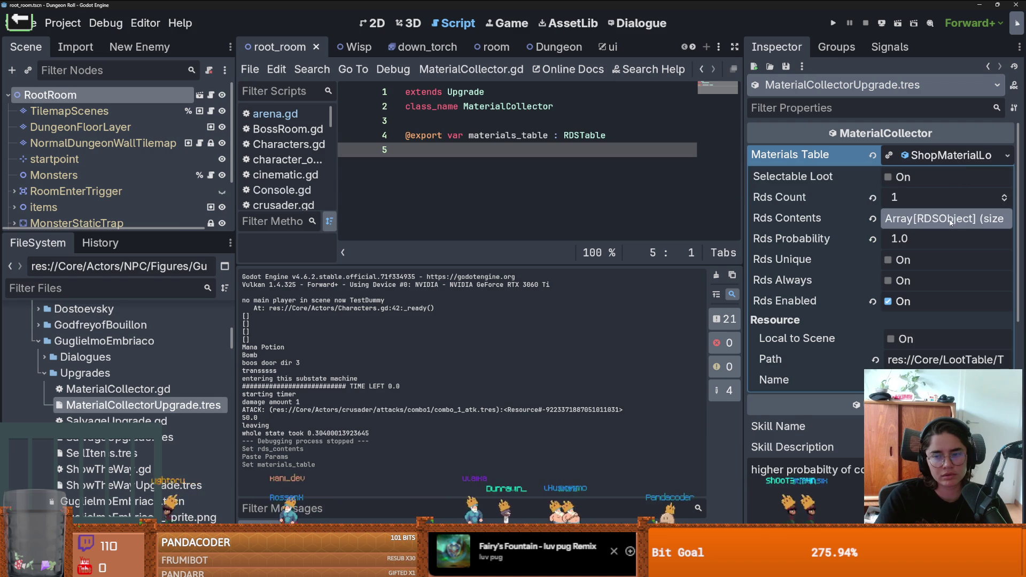
# Step: Add a new Rds Contents slot holding Anamita Muscaria and save the resource
pyautogui.click(951, 219)
pyautogui.click(951, 219)
pyautogui.click(956, 219)
pyautogui.click(1003, 237)
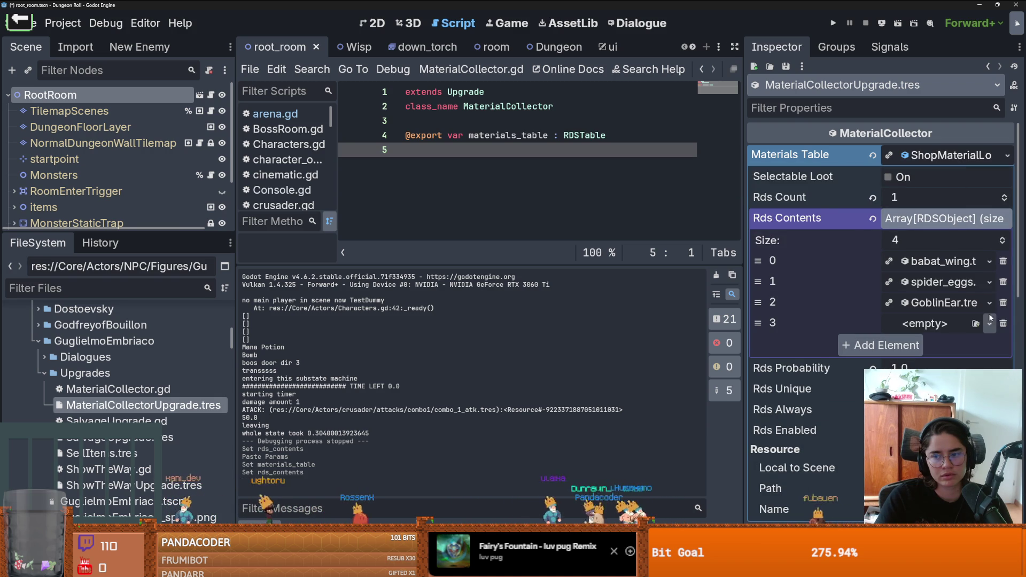
pyautogui.click(990, 324)
pyautogui.click(839, 434)
pyautogui.write('anami')
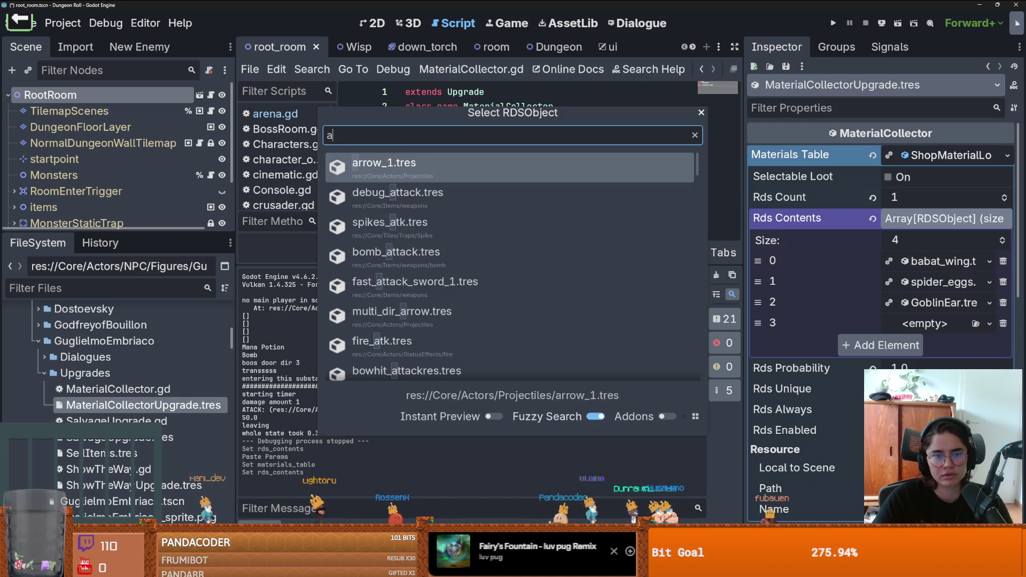
pyautogui.press('Return')
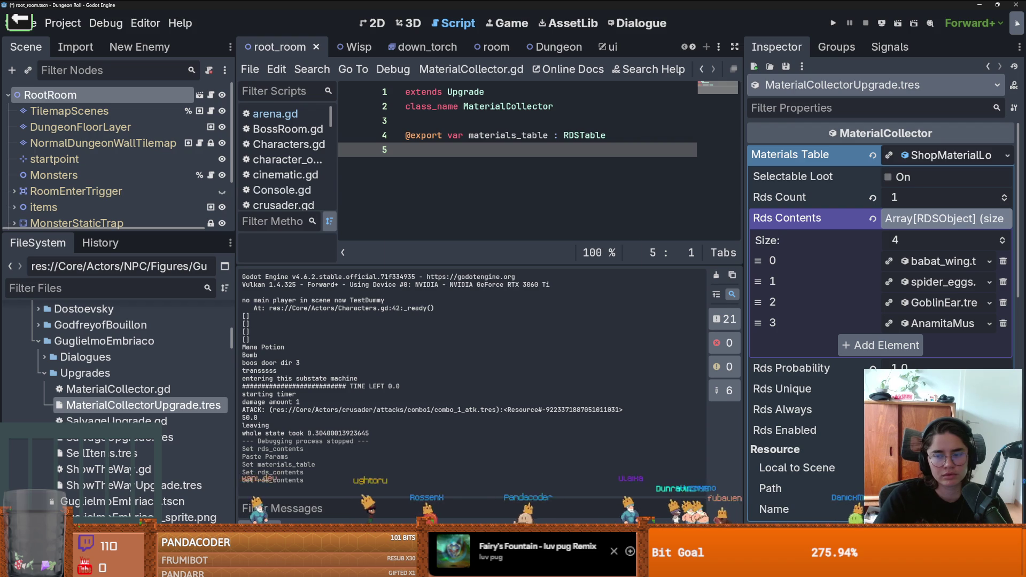
pyautogui.click(931, 160)
pyautogui.hotkey('ctrl', 's')
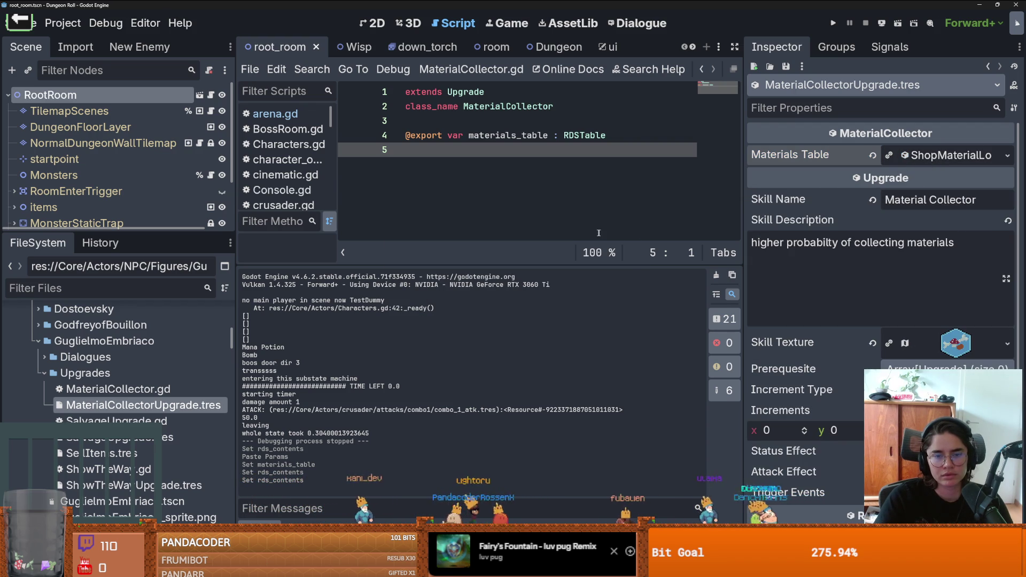
pyautogui.moveTo(236, 221)
pyautogui.mouseDown()
pyautogui.moveTo(182, 220)
pyautogui.moveTo(143, 251)
pyautogui.moveTo(145, 345)
pyautogui.mouseUp()
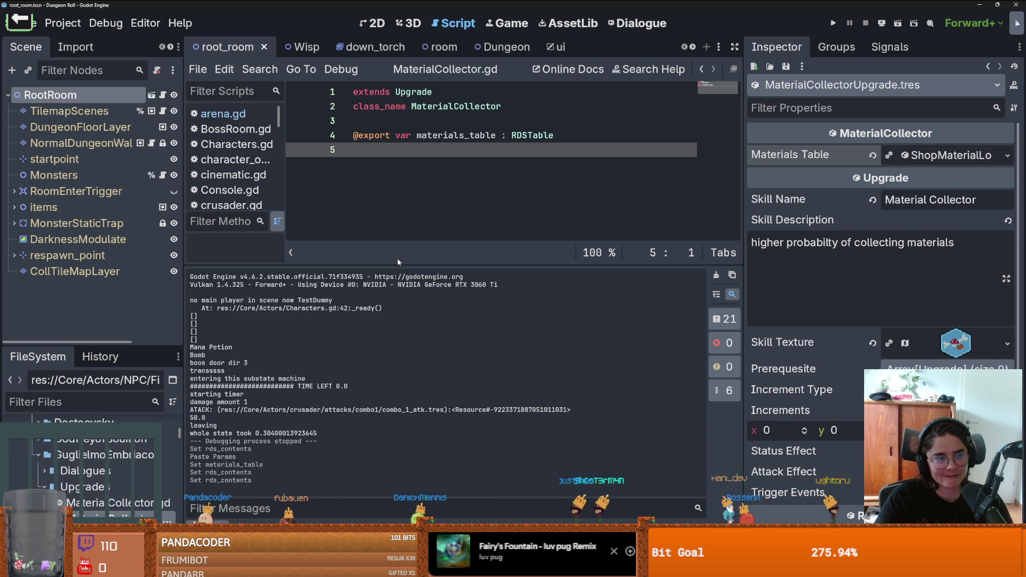
# Step: Copy activate(player:Character) from the Upgrade base script into MaterialCollector.gd below materials_table
pyautogui.moveTo(470, 266); pyautogui.dragTo(474, 321)
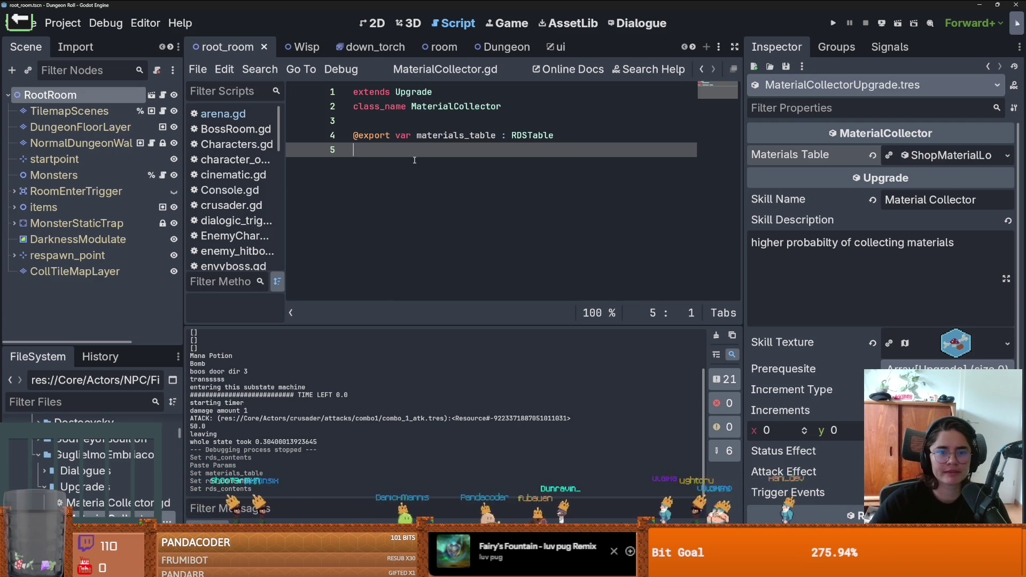
pyautogui.press('Return')
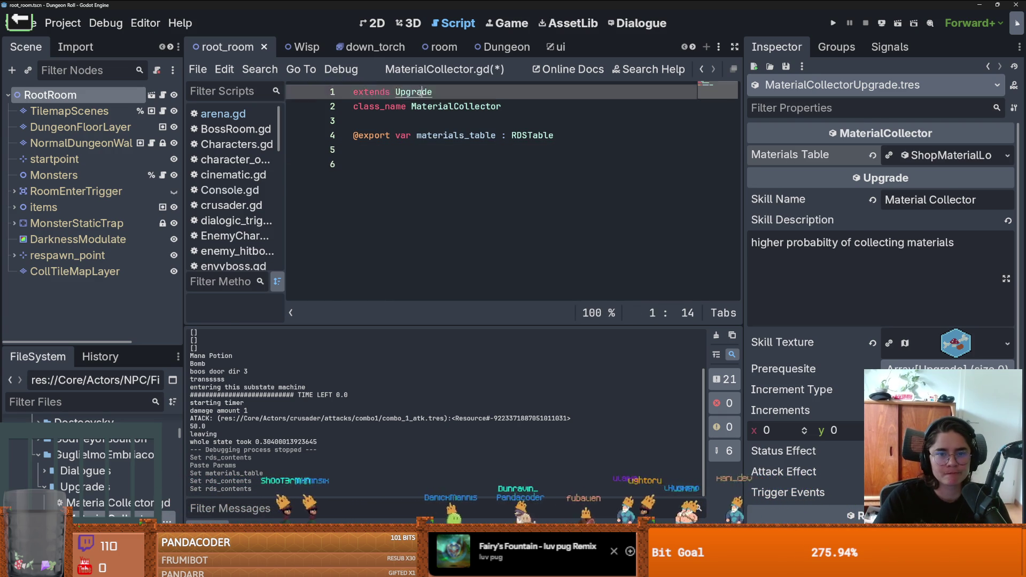
pyautogui.keyDown('ctrl'); pyautogui.click(416, 93); pyautogui.keyUp('ctrl')
pyautogui.scroll(-3, 481, 187)
pyautogui.moveTo(695, 182); pyautogui.dragTo(292, 141)
pyautogui.hotkey('ctrl', 'c')
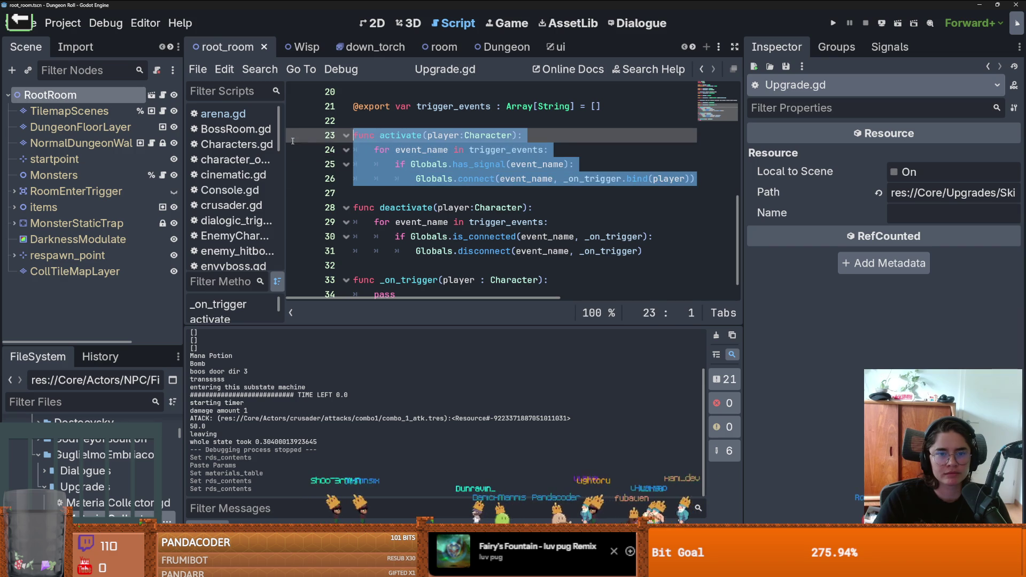
pyautogui.doubleClick(109, 502)
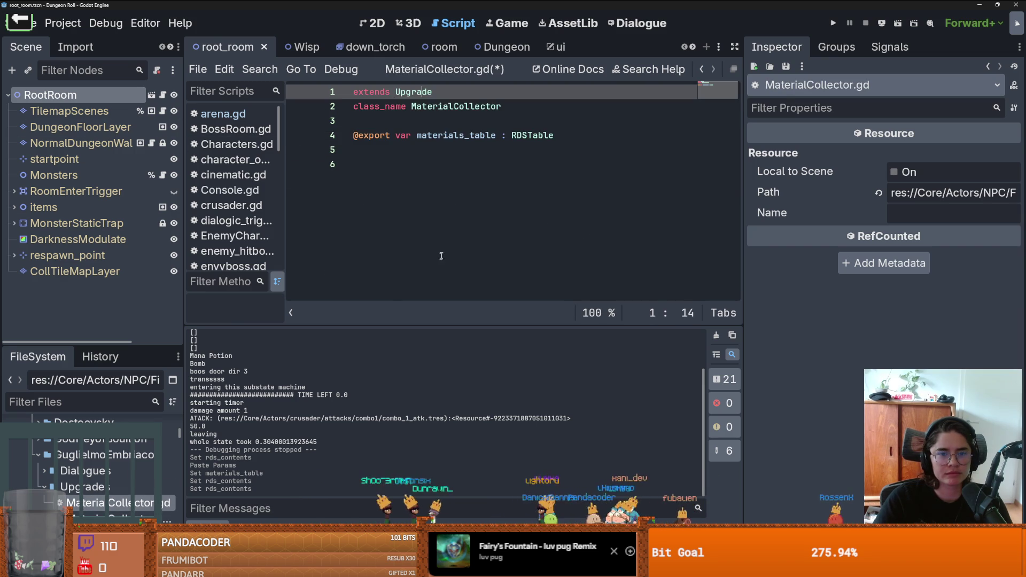
pyautogui.hotkey('ctrl', 'v')
# Step: Replace the pasted loop with 'for item in materials_table.rds_contents:'
pyautogui.moveTo(476, 222)
pyautogui.mouseDown()
pyautogui.moveTo(481, 207)
pyautogui.moveTo(374, 178)
pyautogui.mouseUp()
pyautogui.press('BackSpace')
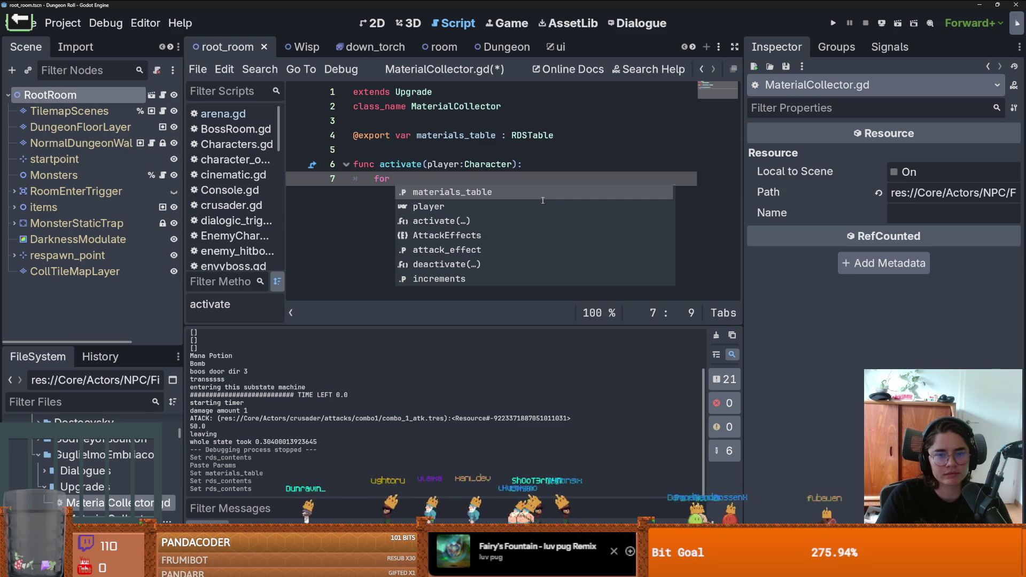
pyautogui.write('item in Ma')
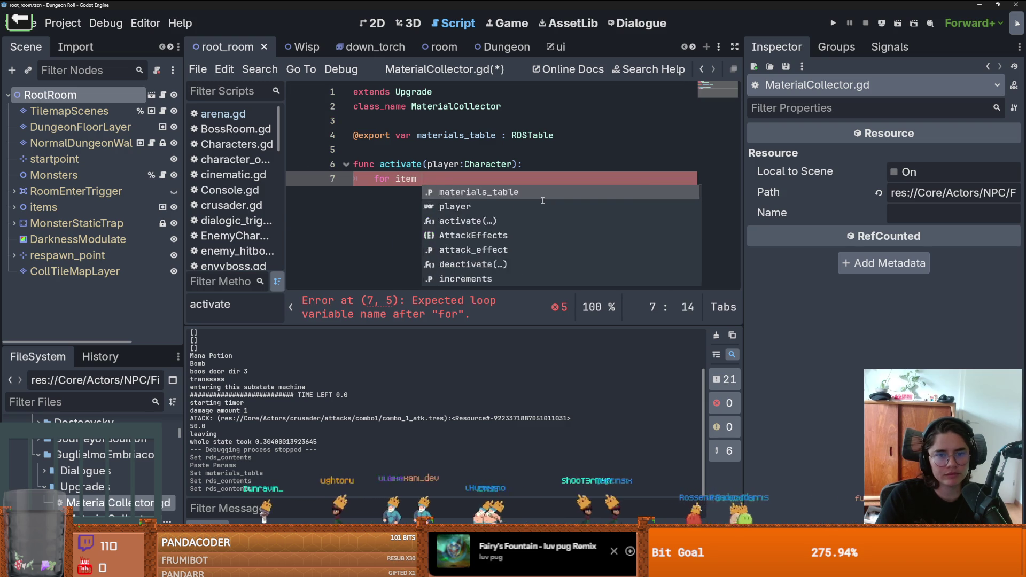
pyautogui.press('BackSpace')
pyautogui.press('BackSpace')
pyautogui.write('ma')
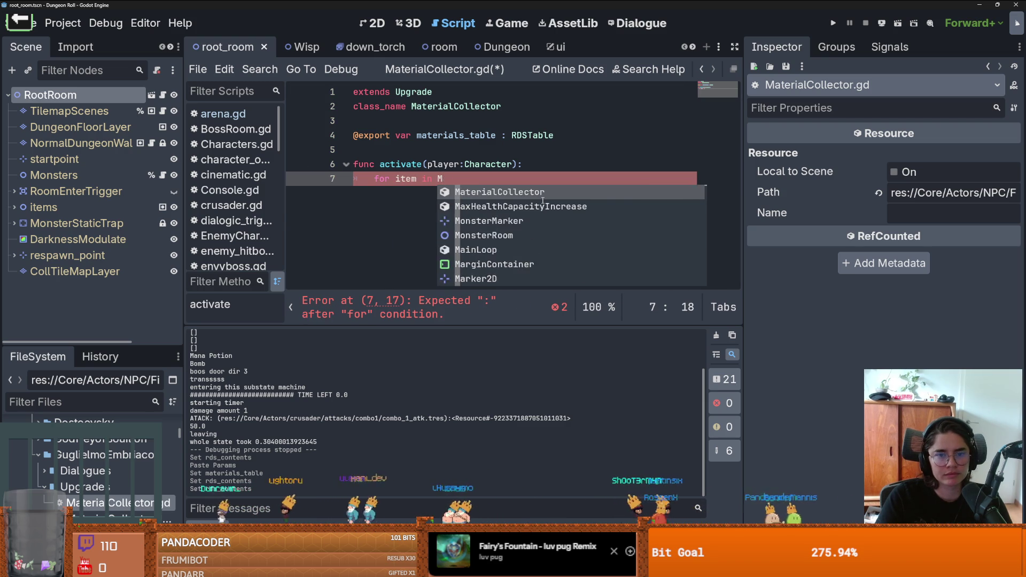
pyautogui.press('Return')
pyautogui.write('.')
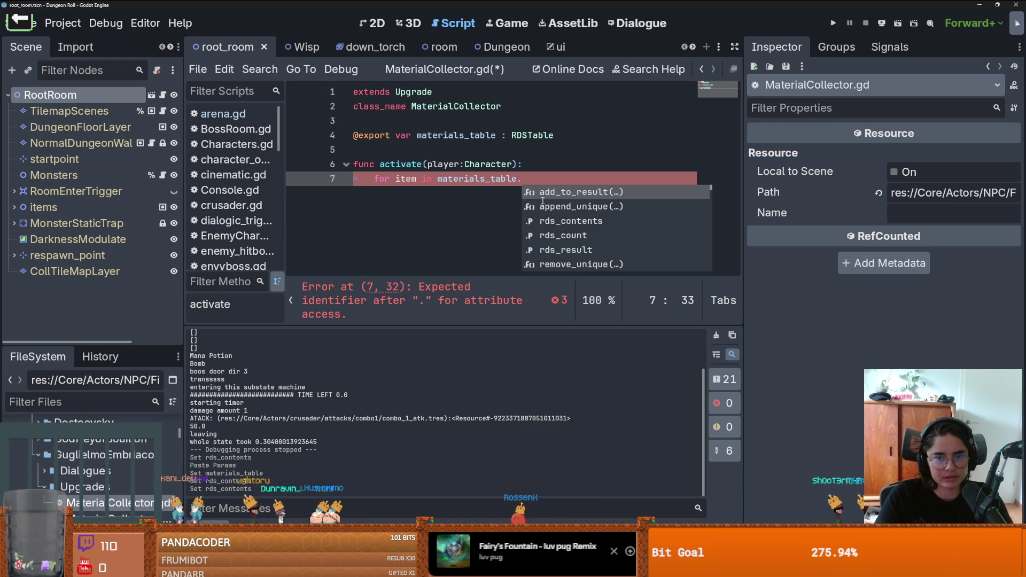
pyautogui.press('Down')
pyautogui.press('Down')
pyautogui.press('Return')
pyautogui.write(':')
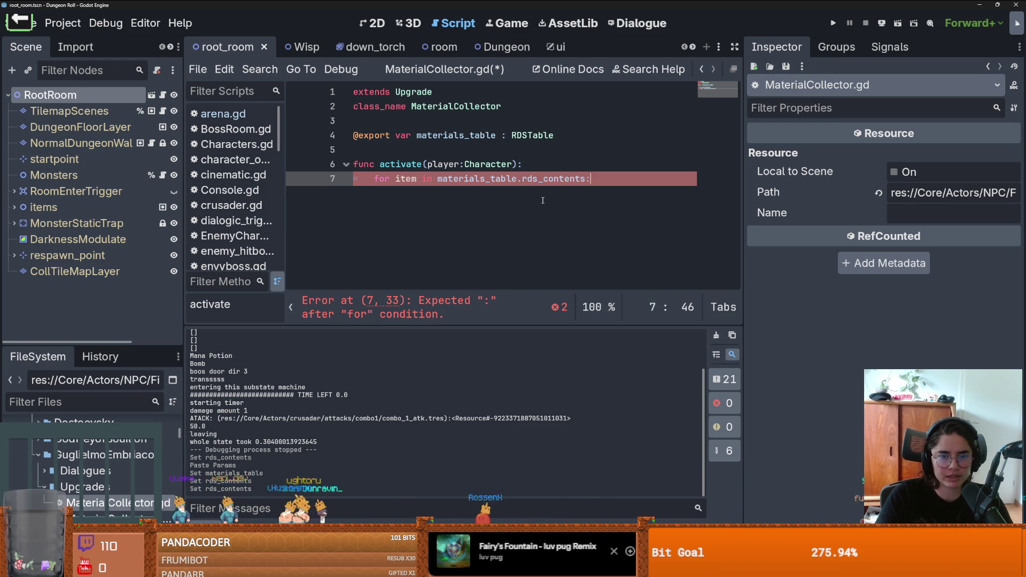
pyautogui.press('Return')
# Step: Begin the loop body with 'item' on the next line
pyautogui.press('Up')
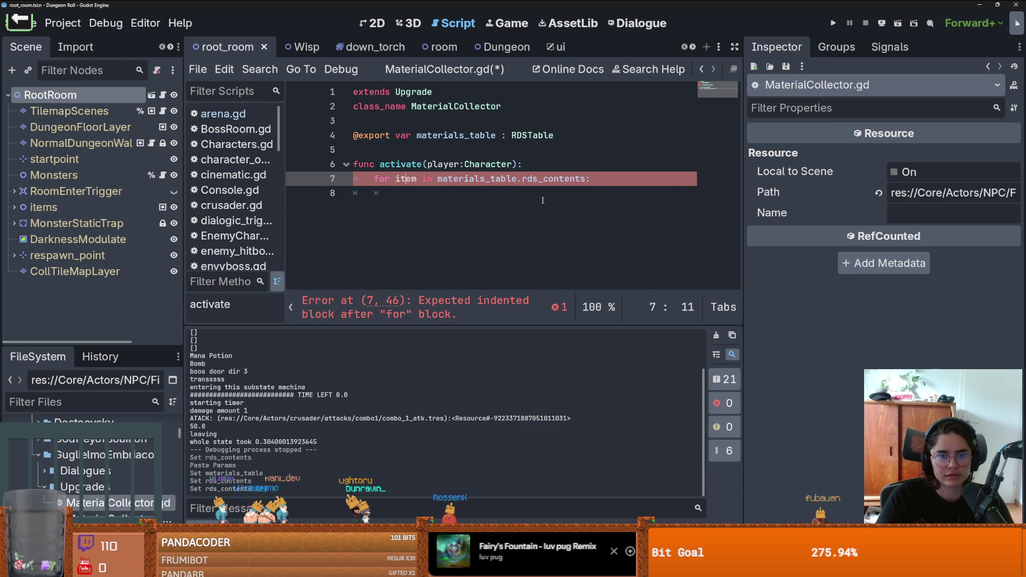
pyautogui.press('Down')
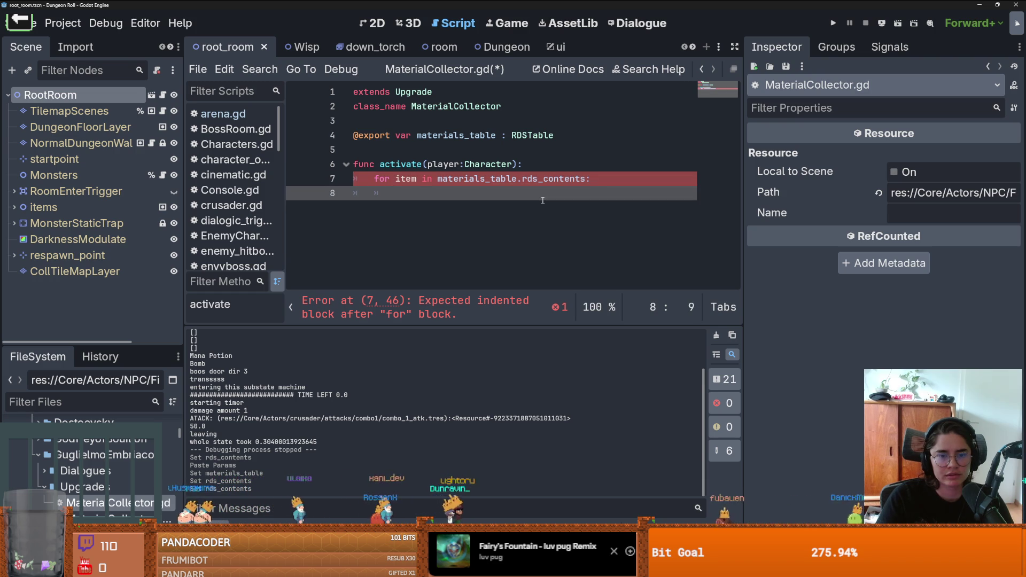
pyautogui.write('item.')
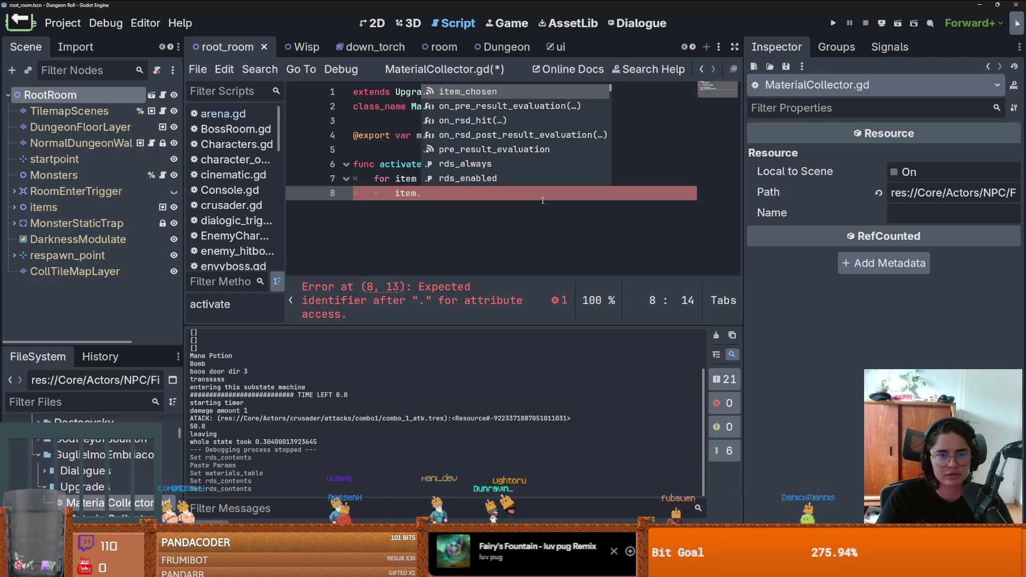
pyautogui.press('BackSpace')
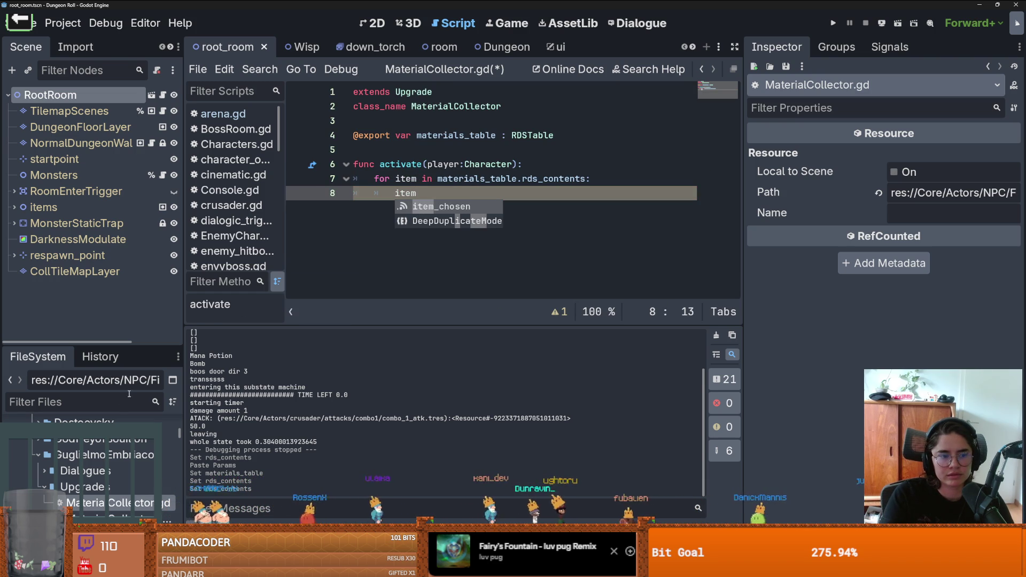
# Step: Inspect the Anamita Muscaria material and type the loop variable as ItemData
pyautogui.write('anam')
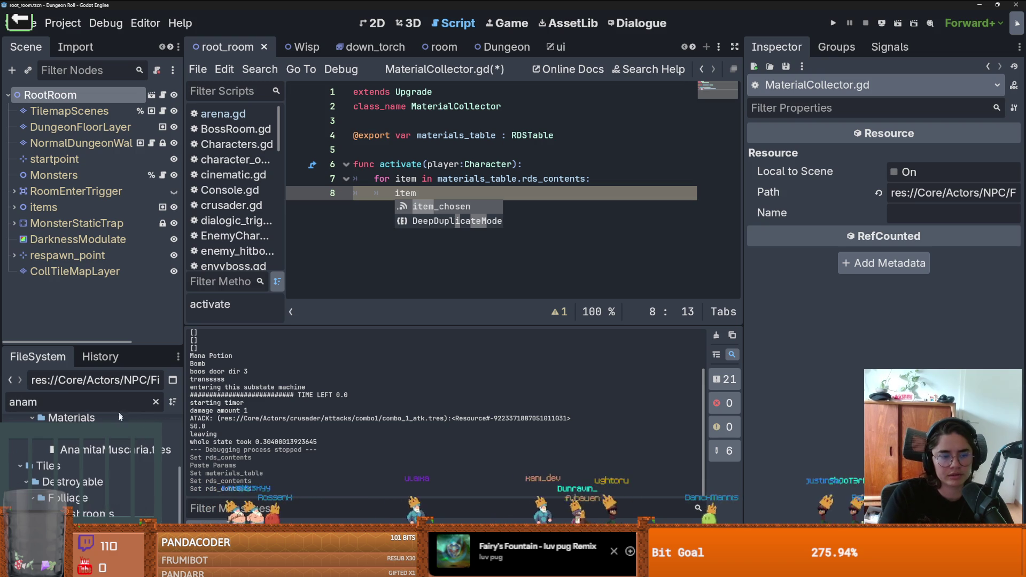
pyautogui.click(127, 449)
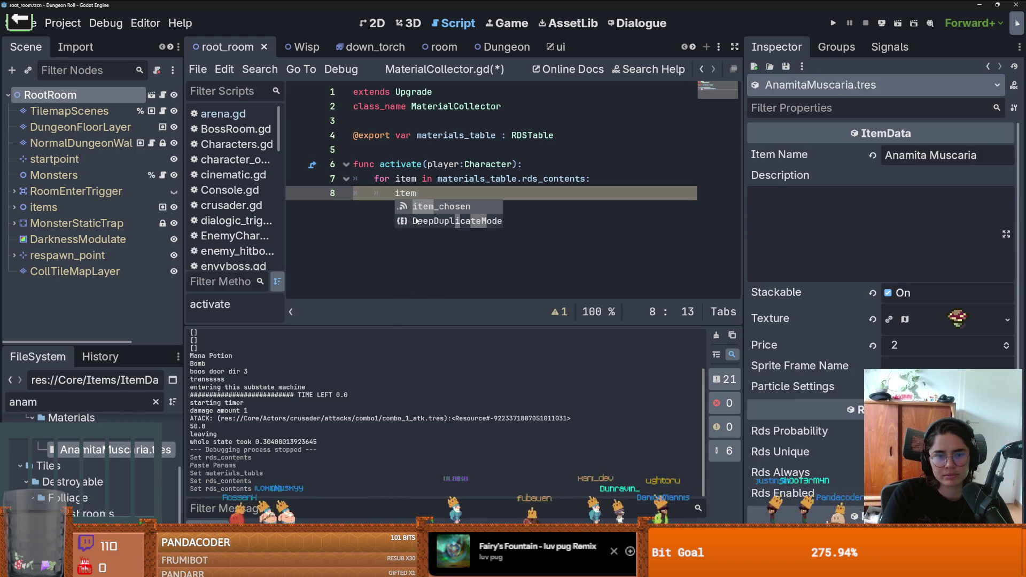
pyautogui.click(417, 179)
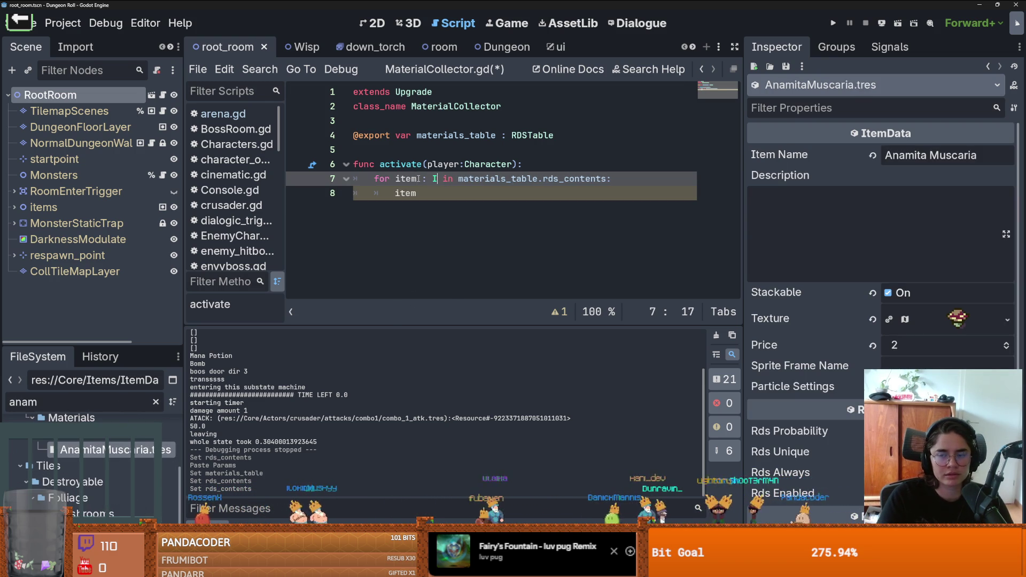
pyautogui.write('Data')
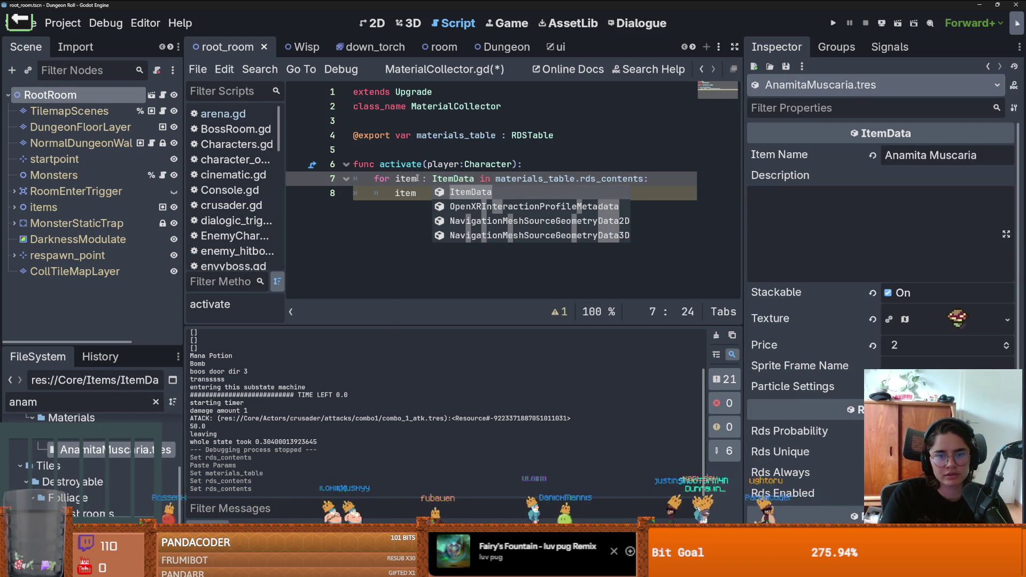
# Step: Make the loop body 'item.rds_probability += 5.0' and save the script
pyautogui.click(429, 197)
pyautogui.write('.')
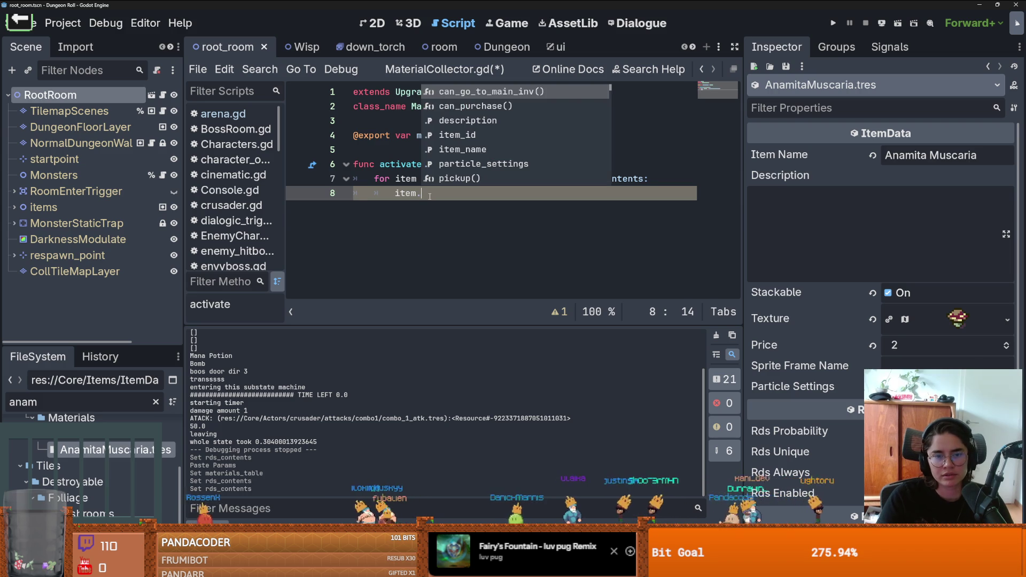
pyautogui.write('rds')
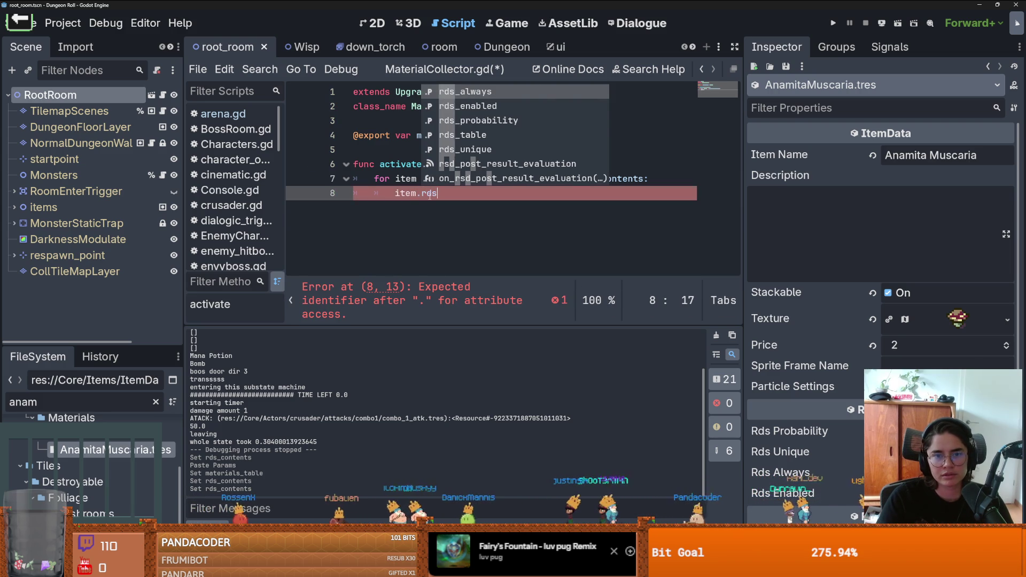
pyautogui.press('Down')
pyautogui.press('Down')
pyautogui.press('Return')
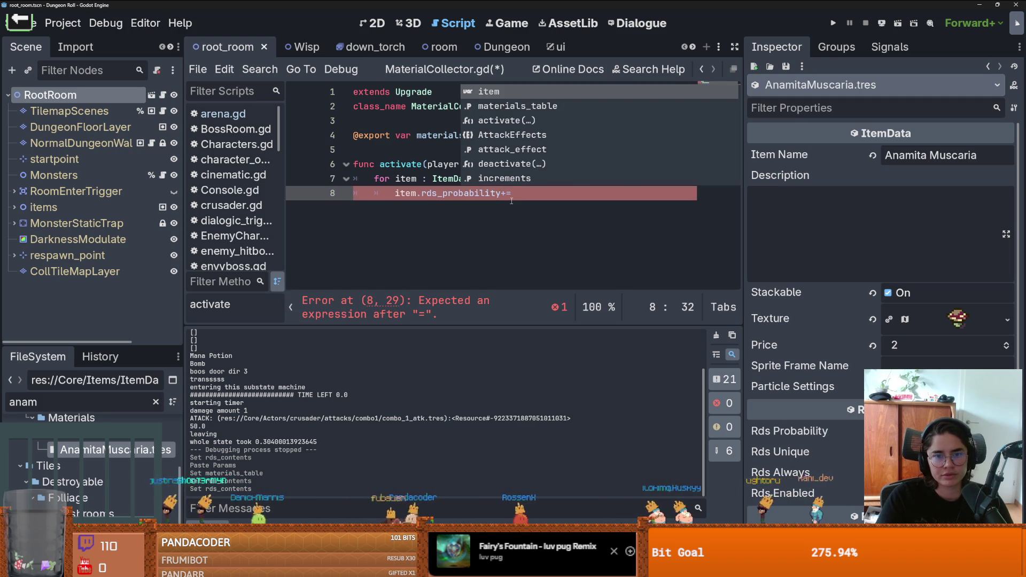
pyautogui.write('5')
pyautogui.hotkey('ctrl', 's')
pyautogui.write('.0')
pyautogui.hotkey('ctrl', 's')
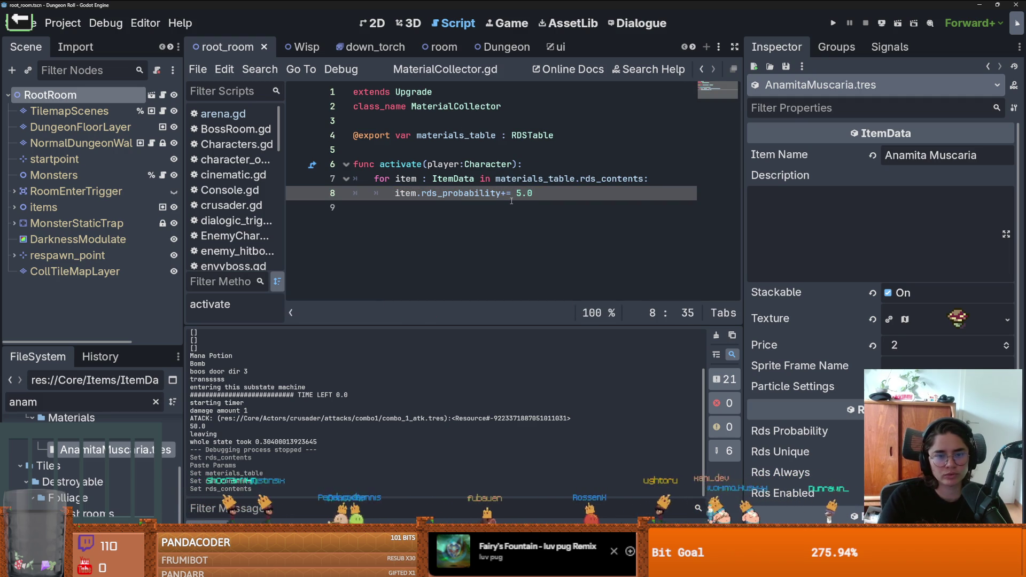
# Step: Filter the FileSystem for 'goblin' and inspect GoblinEar.tres
pyautogui.click(156, 401)
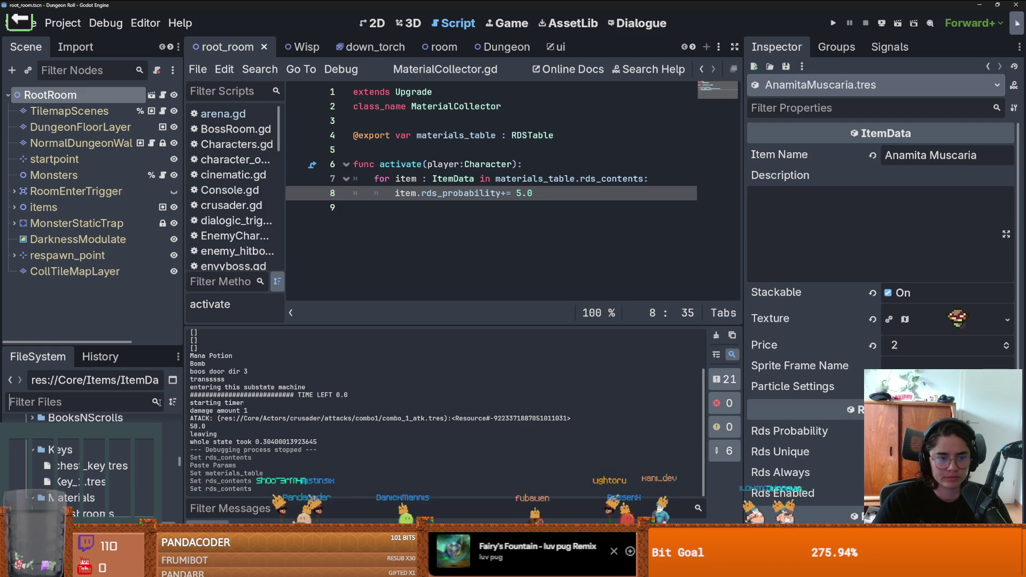
pyautogui.write('goblin')
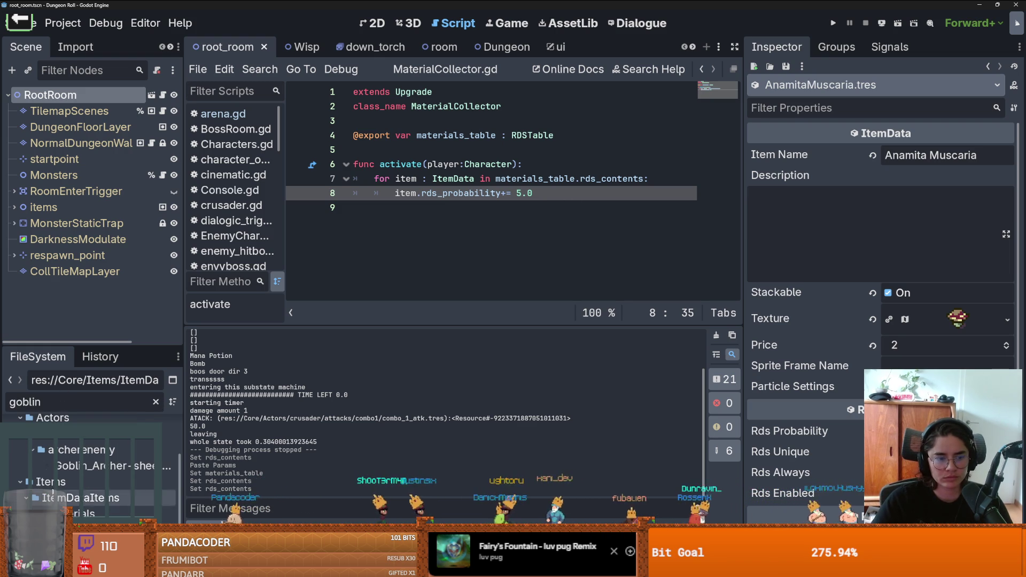
pyautogui.click(54, 529)
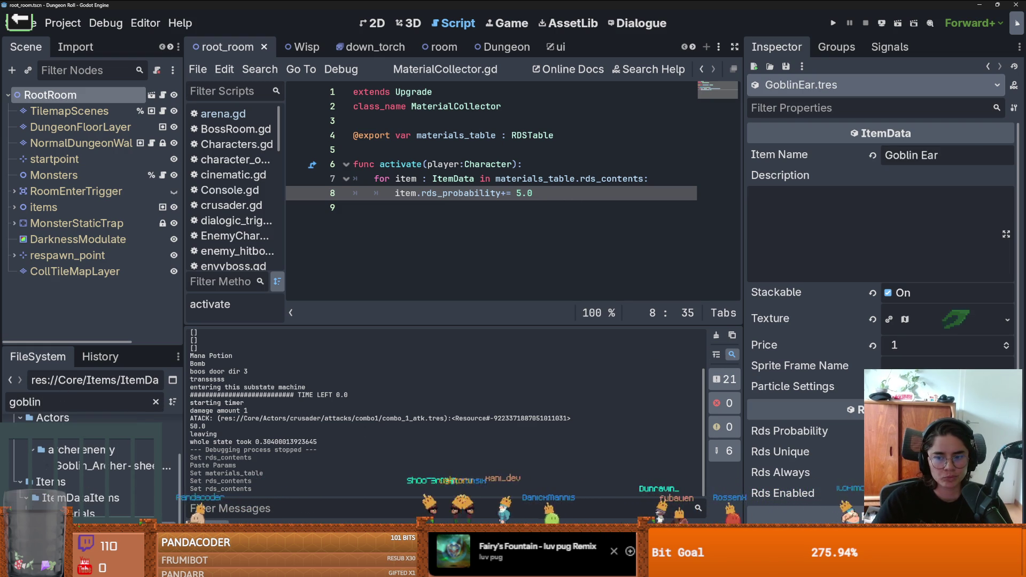
pyautogui.hotkey('ctrl', 's')
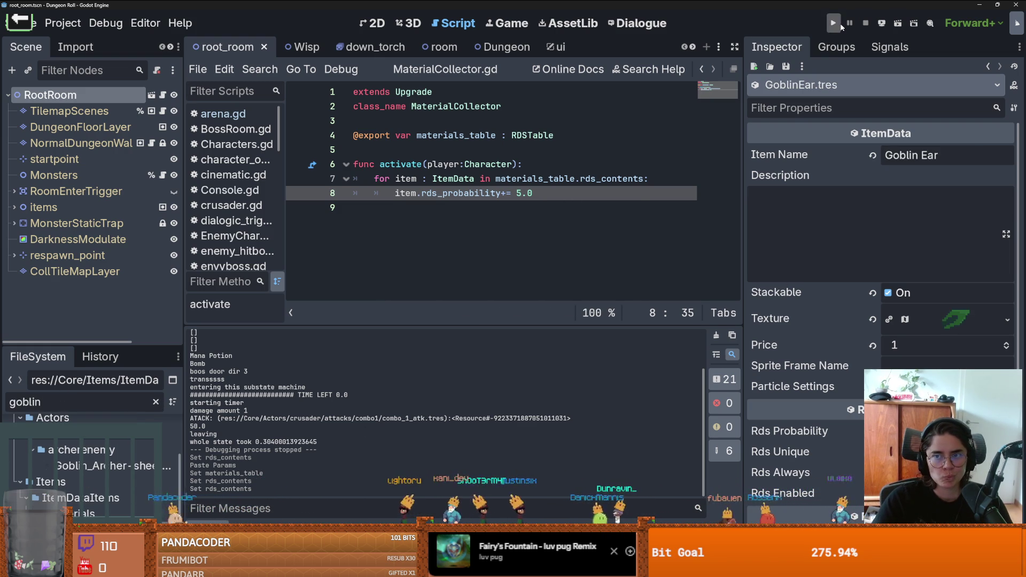
# Step: Briefly test-run the game, close it, and select activate's lines 6–8
pyautogui.click(834, 24)
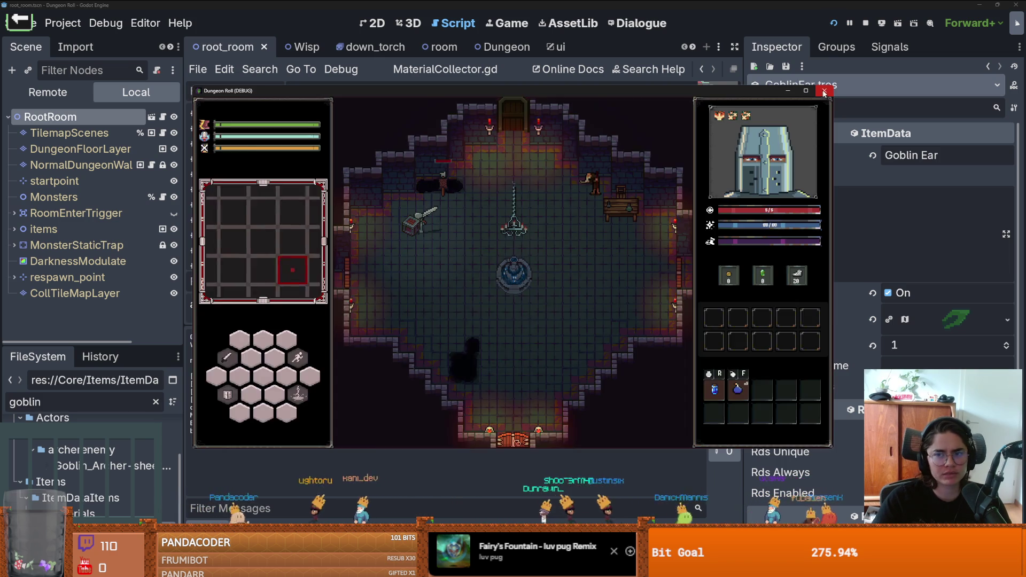
pyautogui.click(821, 90)
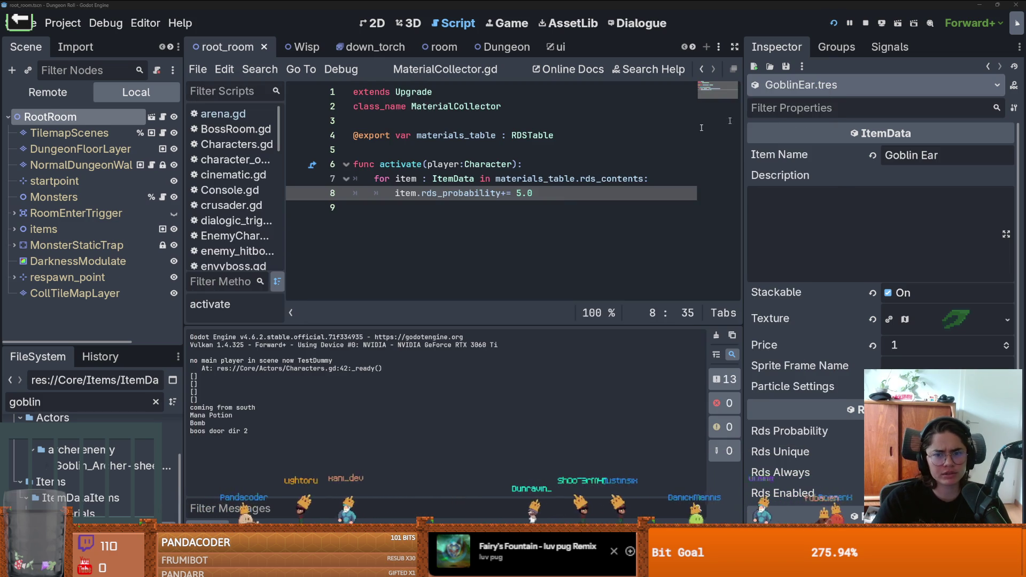
pyautogui.moveTo(533, 193); pyautogui.dragTo(328, 161)
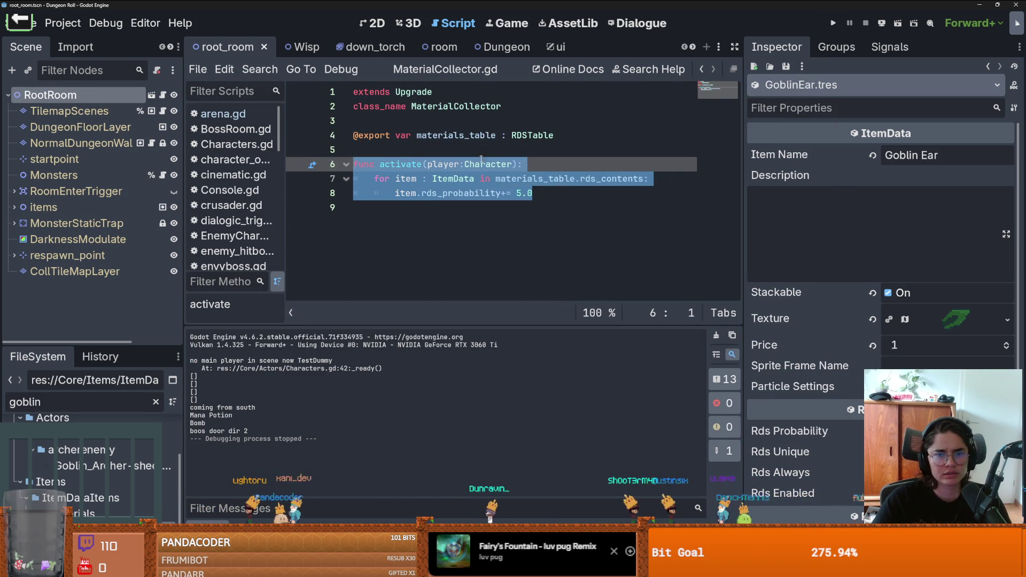
# Step: Begin a new probability-increase variable declaration below the exported table
pyautogui.click(424, 151)
pyautogui.press('Return')
pyautogui.press('Up')
pyautogui.write('varr pro')
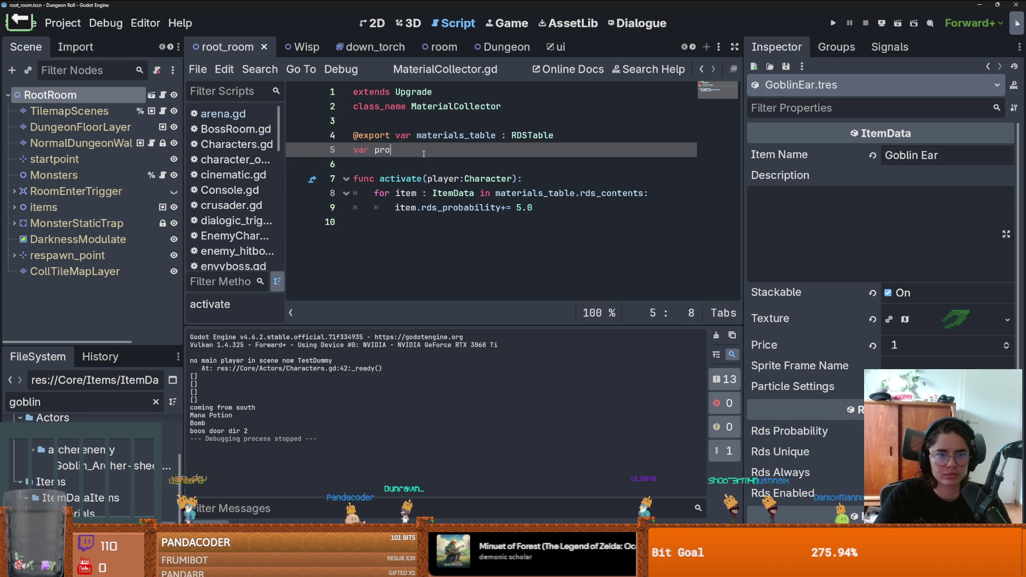
pyautogui.write('increase')
pyautogui.write('= 1.')
# Step: Set probability_increase to 5.0 and use it in place of 5.0 in activate
pyautogui.press('BackSpace')
pyautogui.press('BackSpace')
pyautogui.write('5.0')
pyautogui.doubleClick(461, 149)
pyautogui.hotkey('ctrl', 'c')
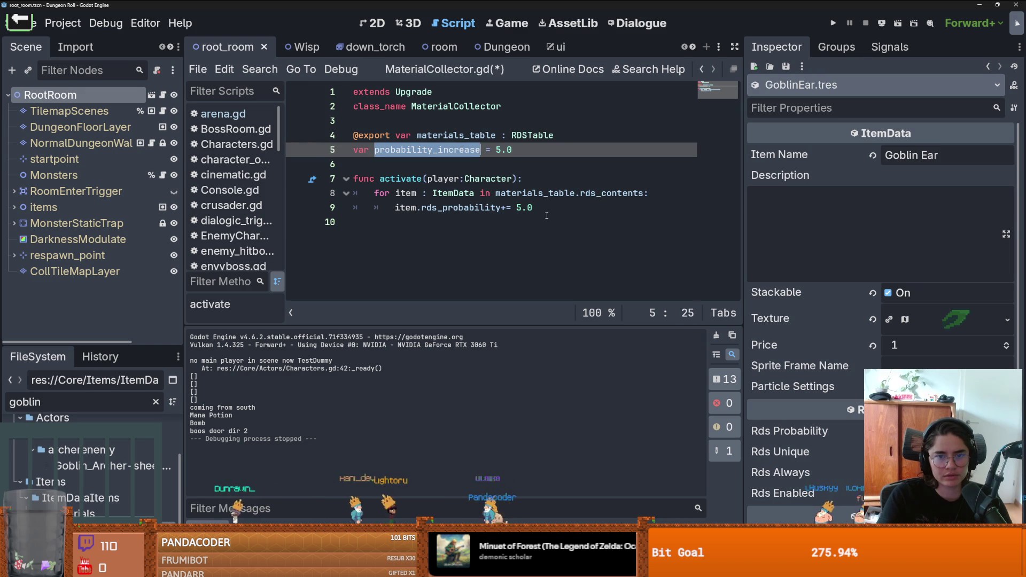
pyautogui.moveTo(516, 207); pyautogui.dragTo(541, 209)
pyautogui.hotkey('ctrl', 'v')
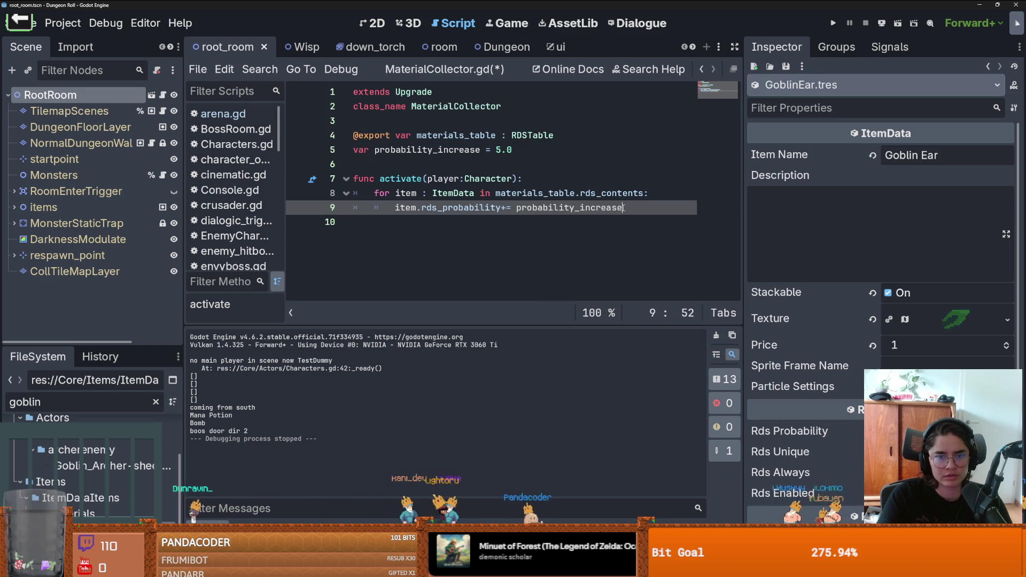
# Step: Add an empty 'func deactivate(player:Character):' with pass and save
pyautogui.press('Down')
pyautogui.press('Return')
pyautogui.press('Return')
pyautogui.press('Up')
pyautogui.write('func deactivat')
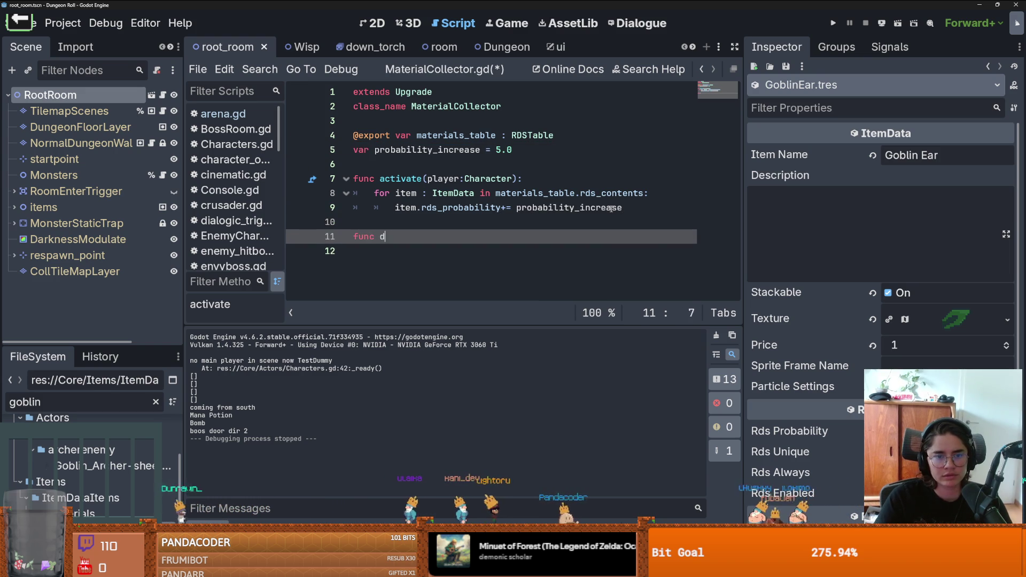
pyautogui.write('e(play')
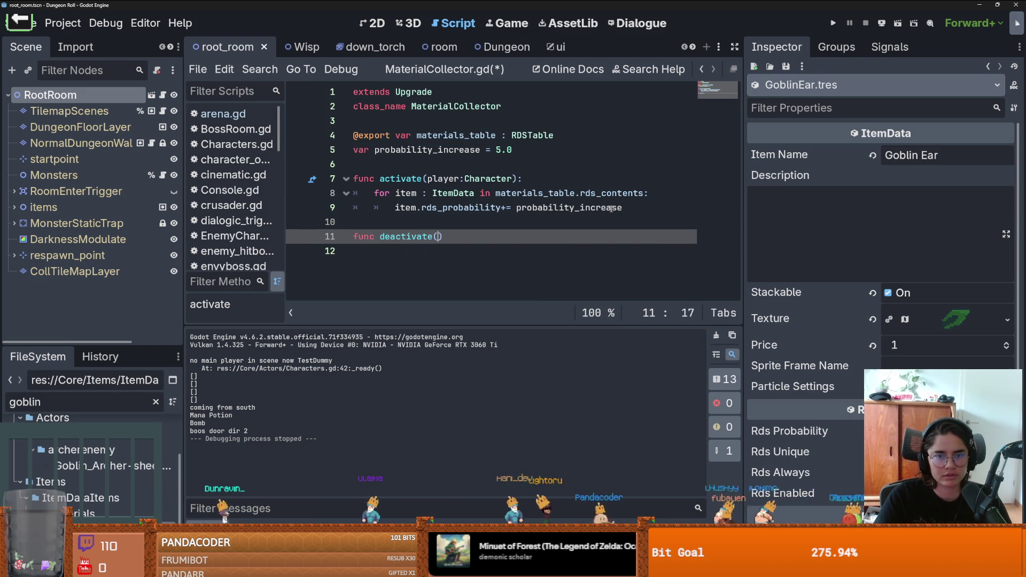
pyautogui.write('er:Cha')
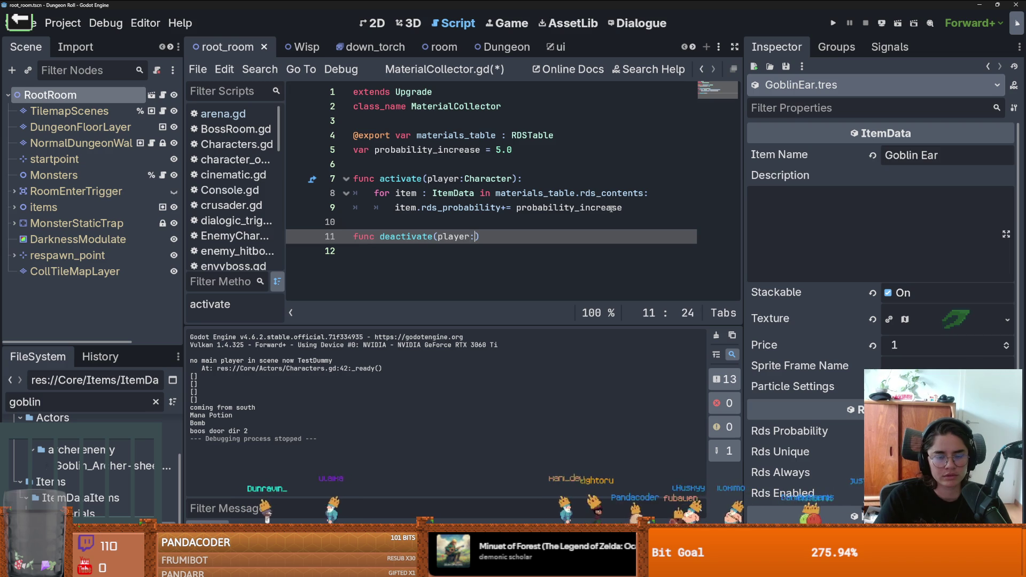
pyautogui.write('racter)')
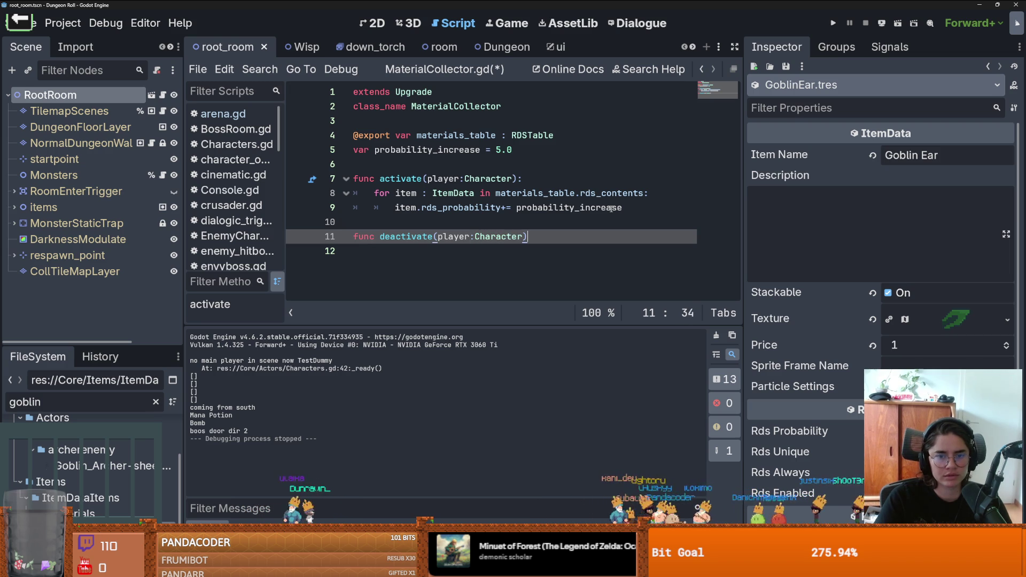
pyautogui.write(':')
pyautogui.press('Return')
pyautogui.write('pass')
pyautogui.hotkey('ctrl', 's')
# Step: Copy the loop into deactivate, change += to -=, and save
pyautogui.moveTo(623, 208); pyautogui.dragTo(382, 193)
pyautogui.doubleClick(385, 251)
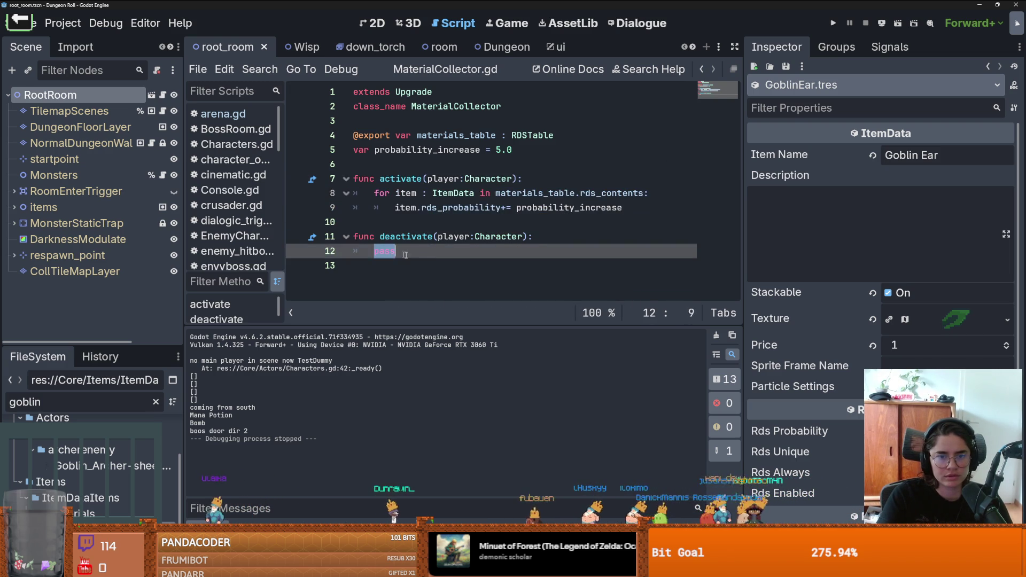
pyautogui.hotkey('ctrl', 'v')
pyautogui.click(508, 266)
pyautogui.press('BackSpace')
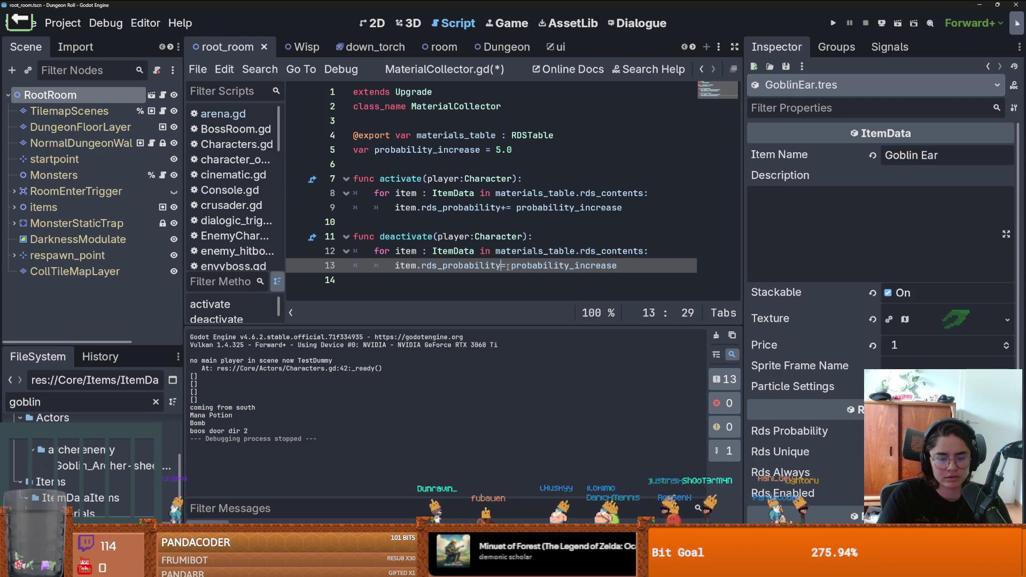
pyautogui.click(501, 265)
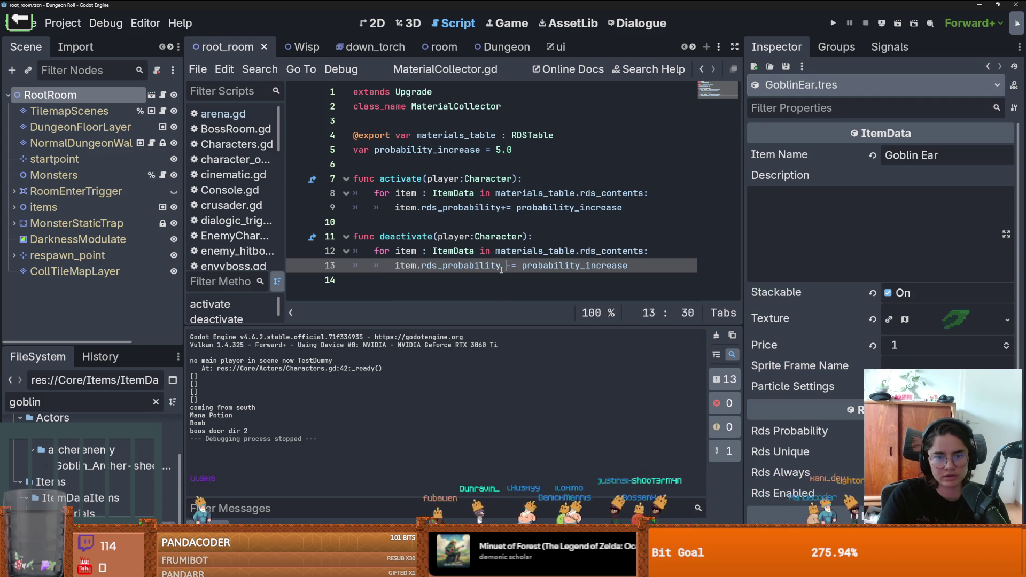
pyautogui.hotkey('ctrl', 's')
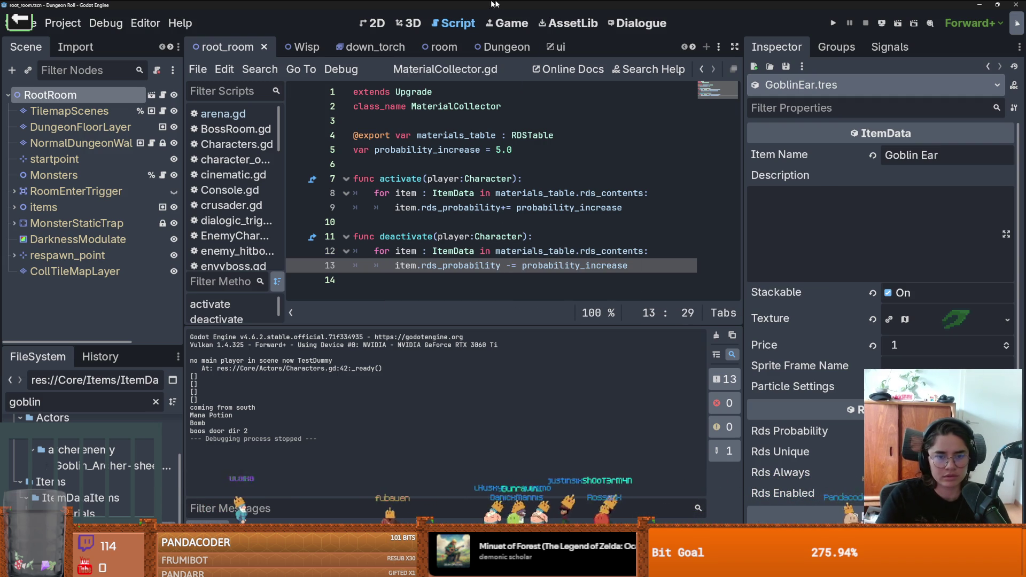
# Step: Save the script and enlarge the script editor area
pyautogui.click(398, 222)
pyautogui.click(397, 180)
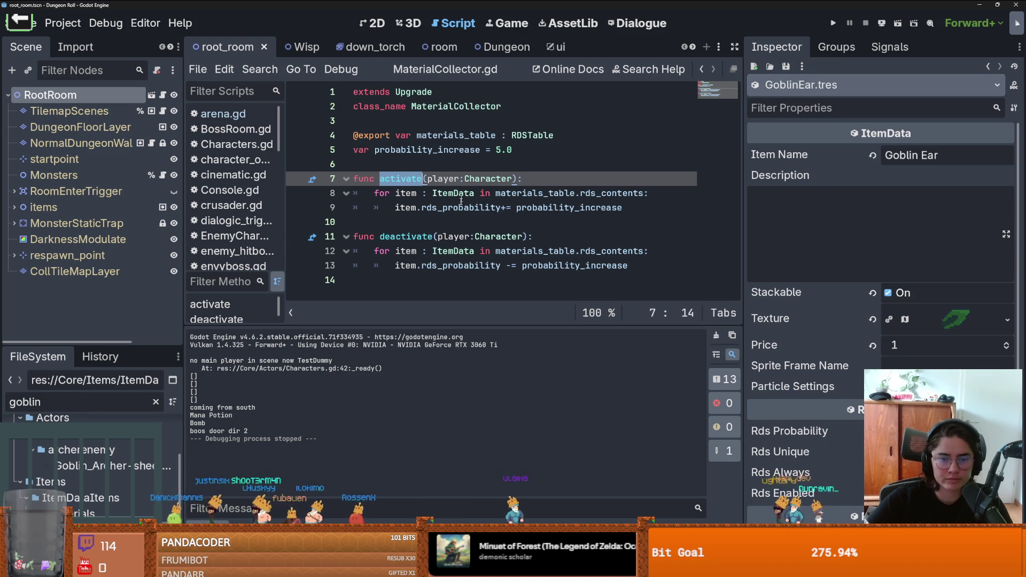
pyautogui.click(464, 222)
pyautogui.hotkey('ctrl', 's')
pyautogui.moveTo(745, 239); pyautogui.dragTo(872, 239)
pyautogui.moveTo(529, 326); pyautogui.dragTo(529, 381)
# Step: Review the rds_probability and probability_increase references in deactivate
pyautogui.click(417, 289)
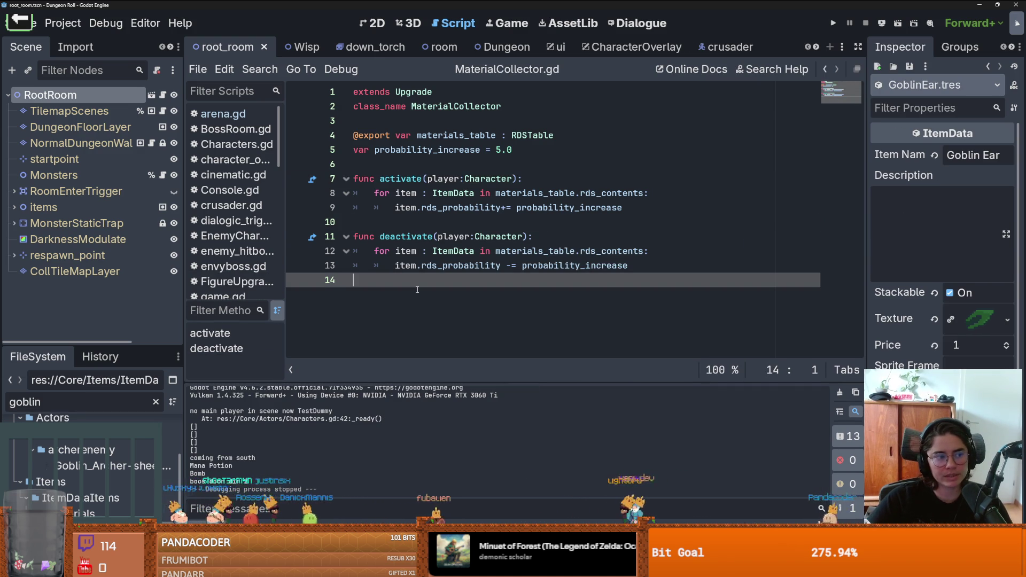
pyautogui.click(487, 267)
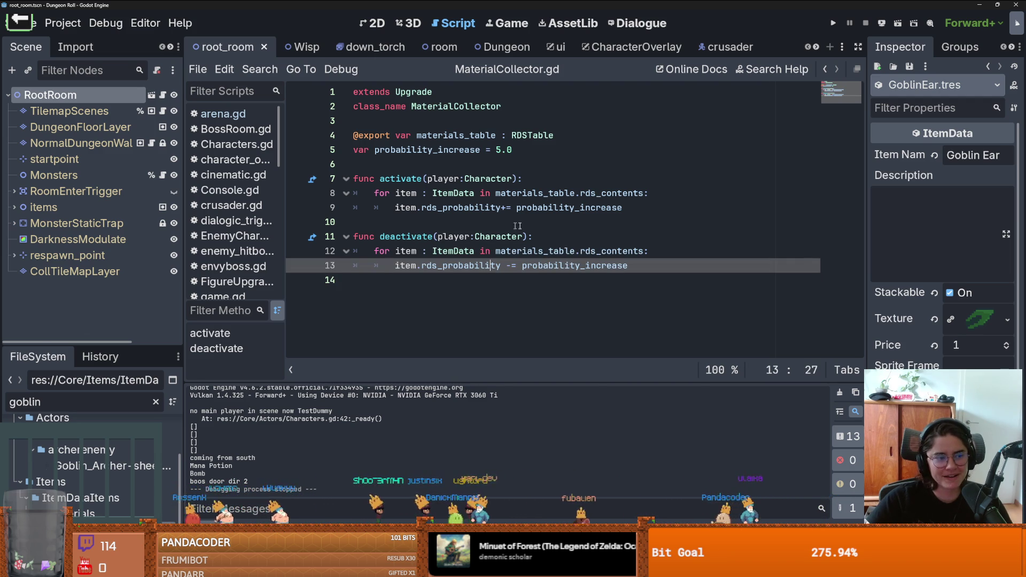
pyautogui.doubleClick(550, 266)
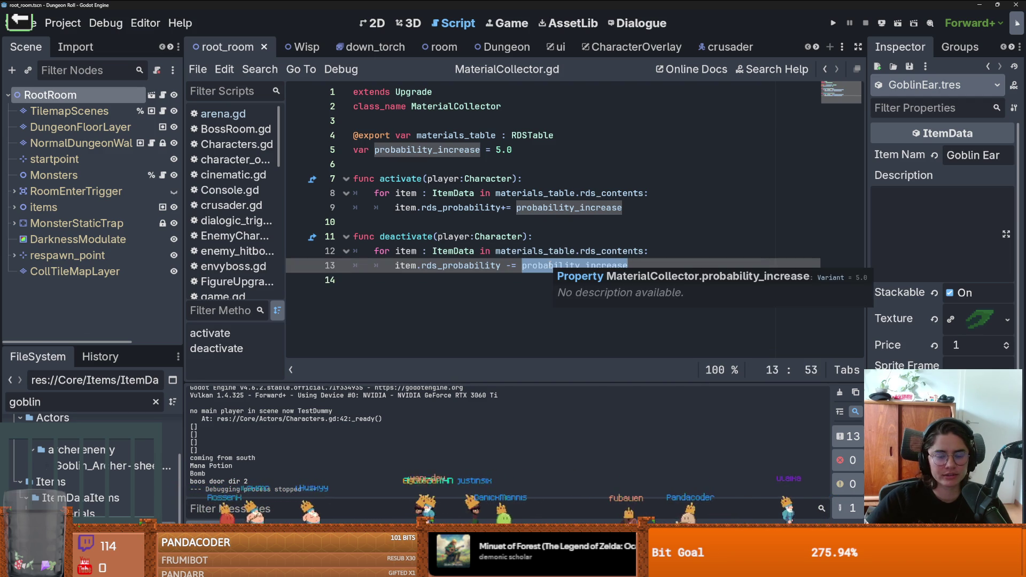
pyautogui.doubleClick(434, 266)
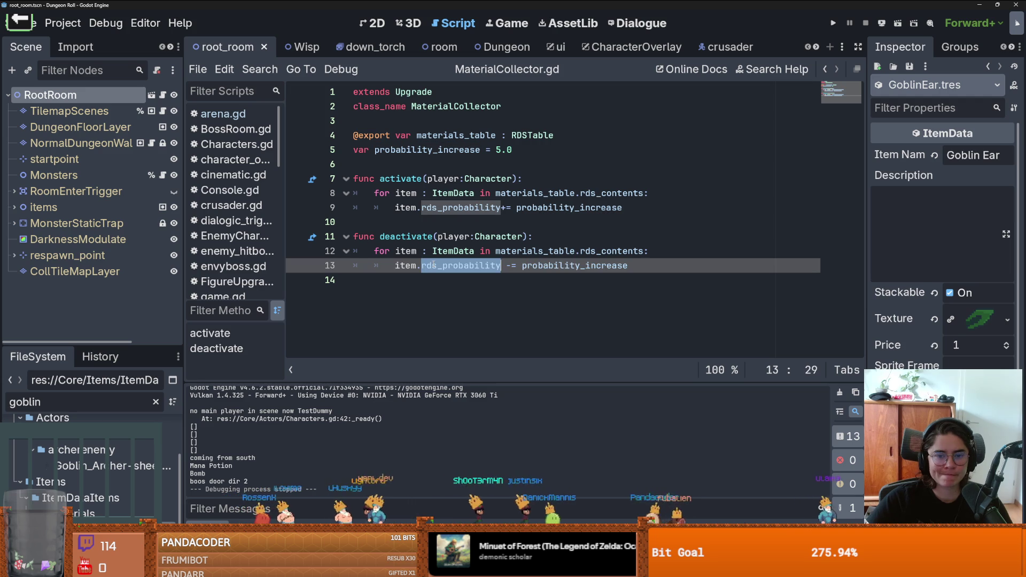
pyautogui.doubleClick(576, 264)
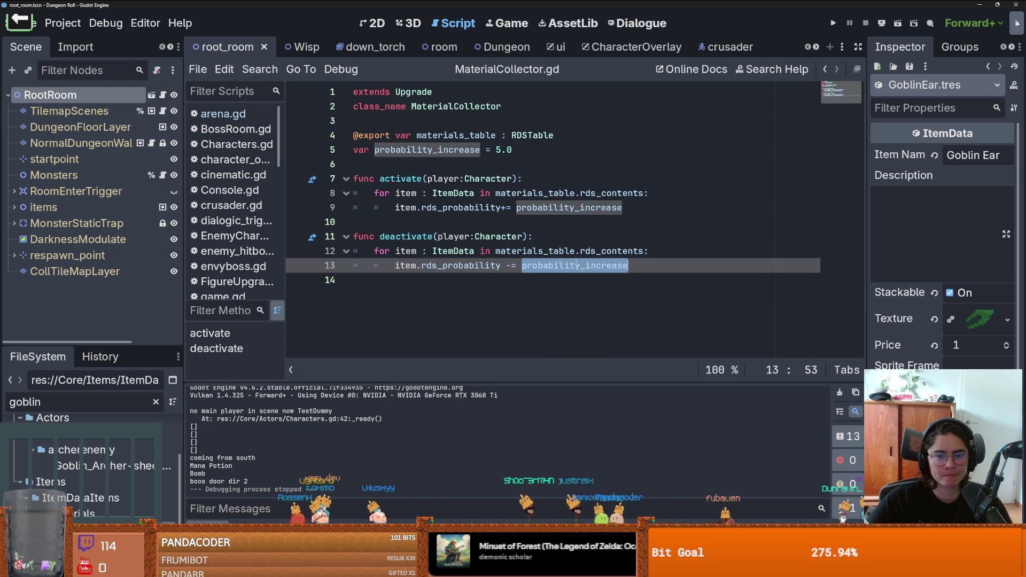
pyautogui.click(579, 276)
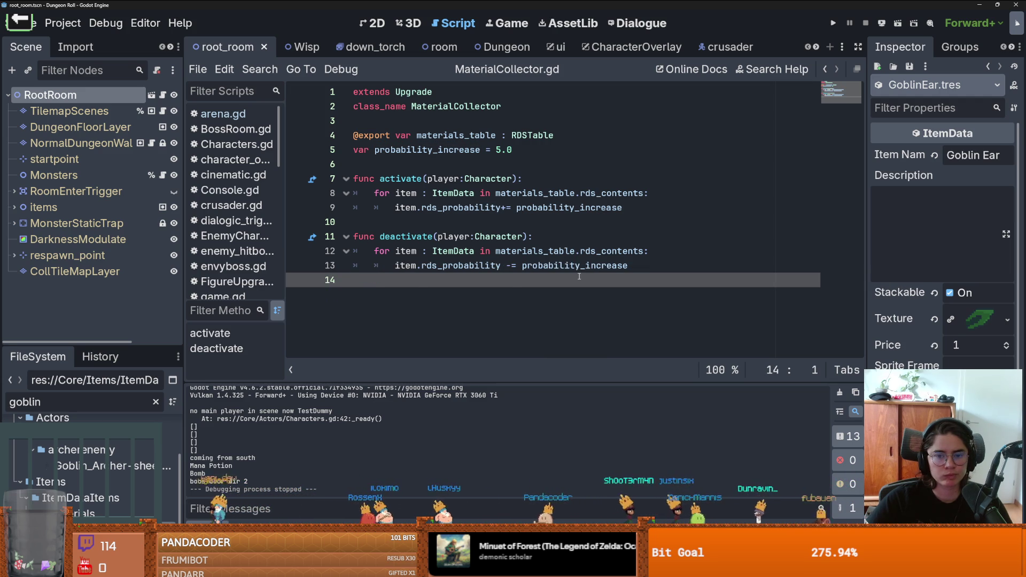
pyautogui.doubleClick(584, 267)
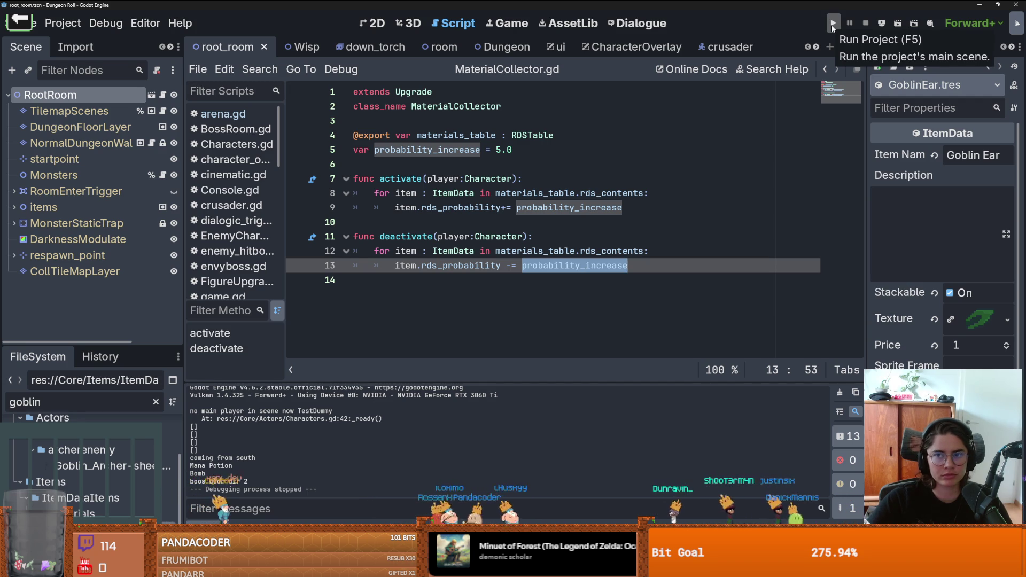
# Step: Run Dungeon Roll, walk right to the door, interact with E, then close it
pyautogui.moveTo(183, 307)
pyautogui.mouseDown()
pyautogui.moveTo(254, 320)
pyautogui.moveTo(219, 331)
pyautogui.mouseUp()
pyautogui.moveTo(118, 347); pyautogui.dragTo(118, 306)
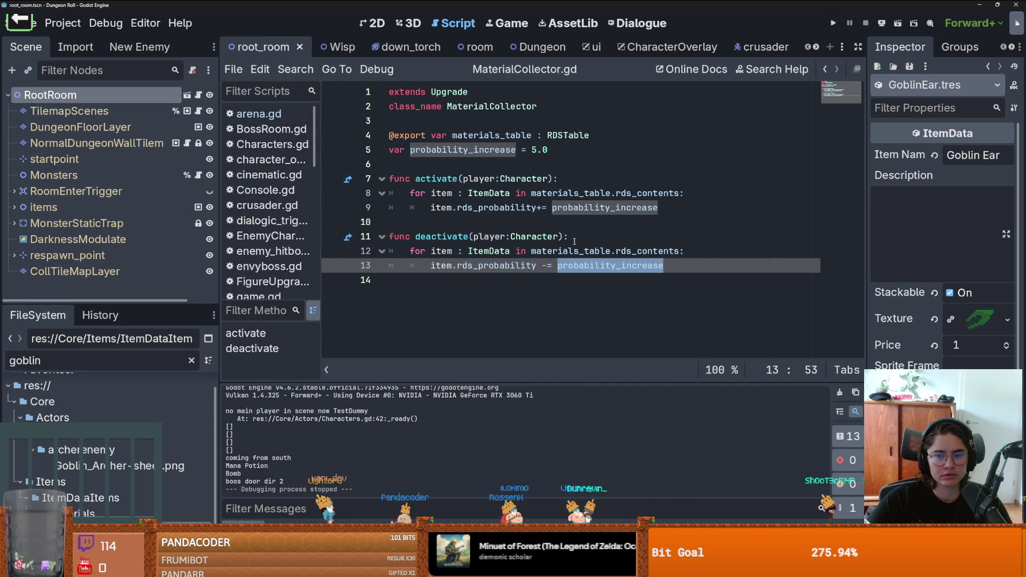
pyautogui.click(833, 23)
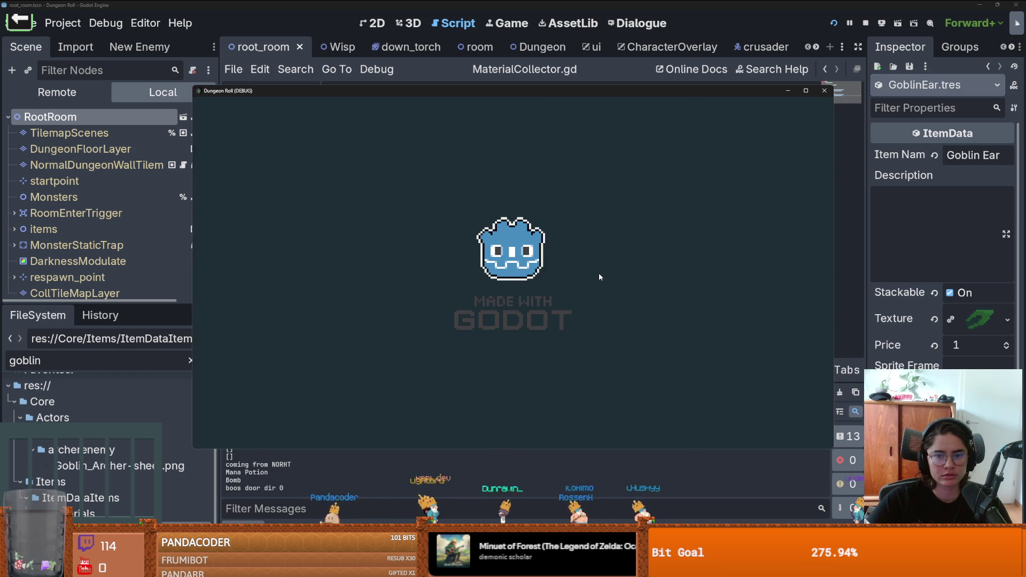
pyautogui.press('d')
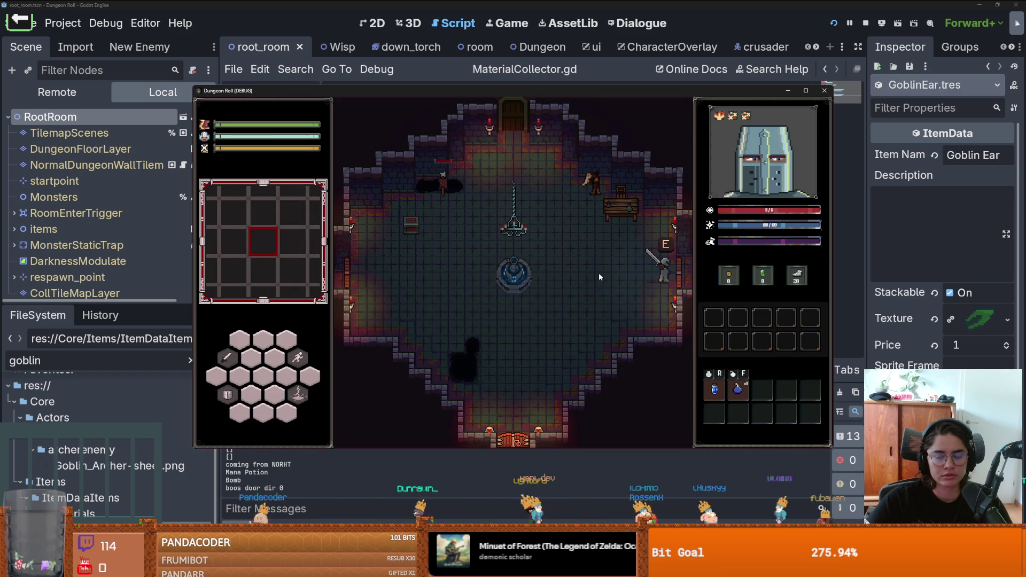
pyautogui.press('e')
pyautogui.click(824, 90)
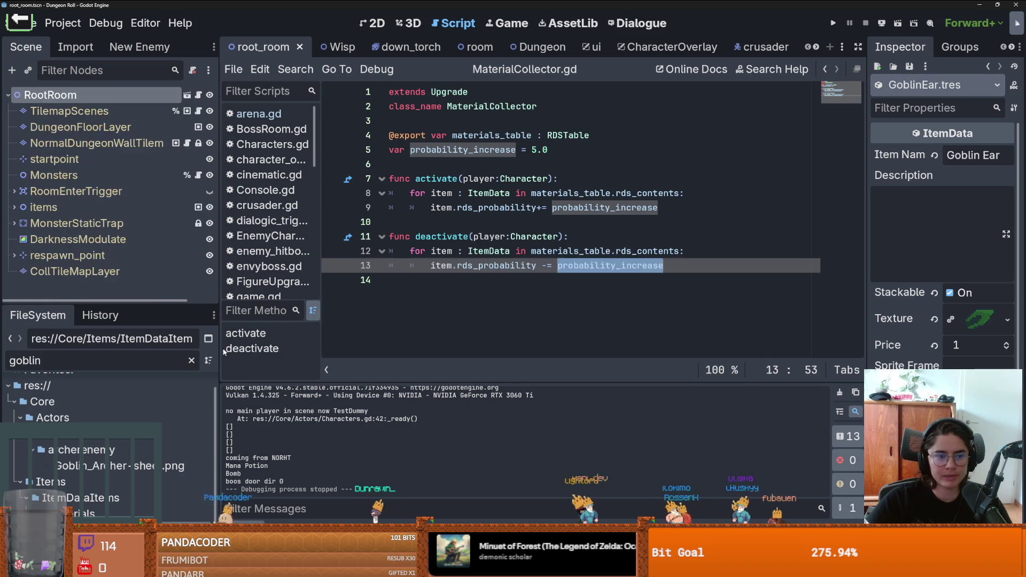
# Step: Clear the file filter, widen the dock, and collapse the Keys, Materials and Items folders
pyautogui.click(191, 196)
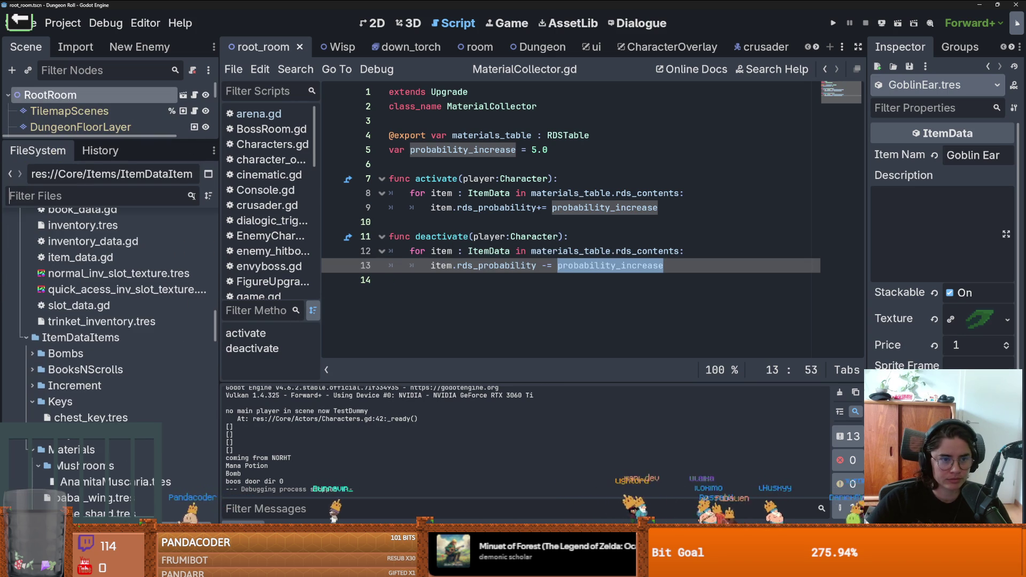
pyautogui.moveTo(220, 311); pyautogui.dragTo(298, 311)
pyautogui.click(32, 401)
pyautogui.click(32, 418)
pyautogui.scroll(5, 21, 352)
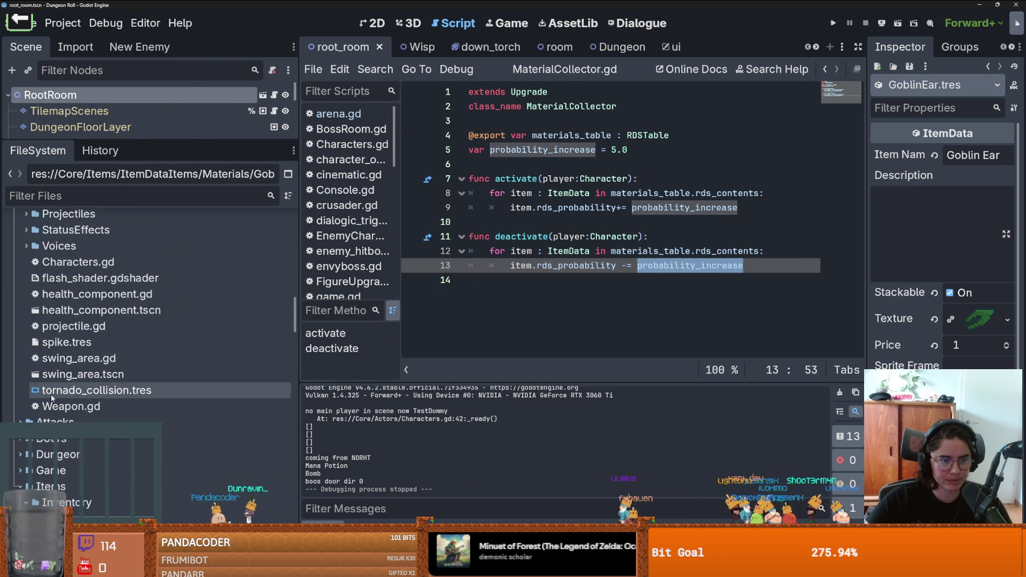
pyautogui.scroll(-2, 20, 361)
pyautogui.click(20, 364)
pyautogui.scroll(3, 18, 364)
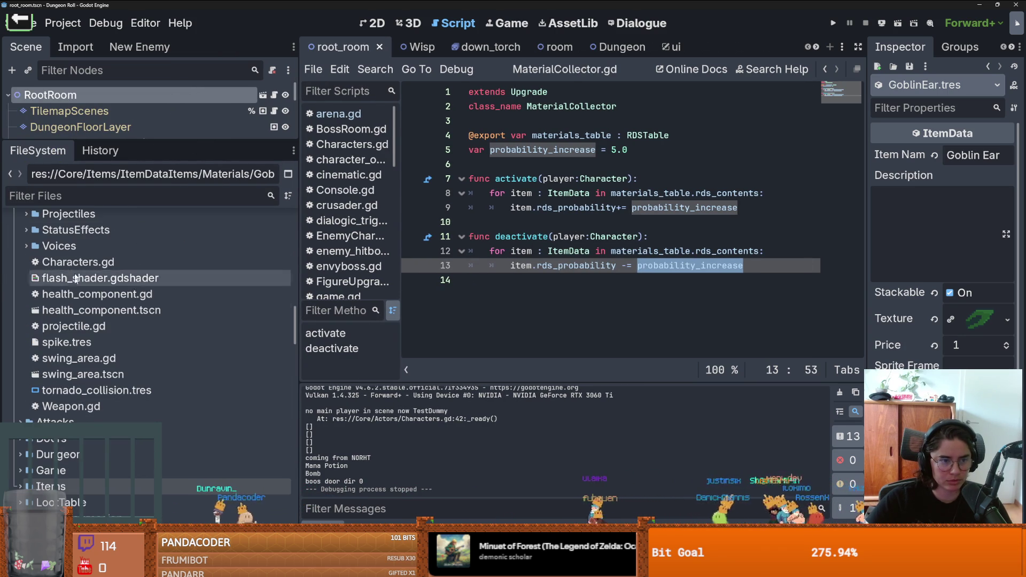
# Step: Filter files for 'godfre' and open GodfreyCrusaderRoom.tscn
pyautogui.click(64, 196)
pyautogui.write('room')
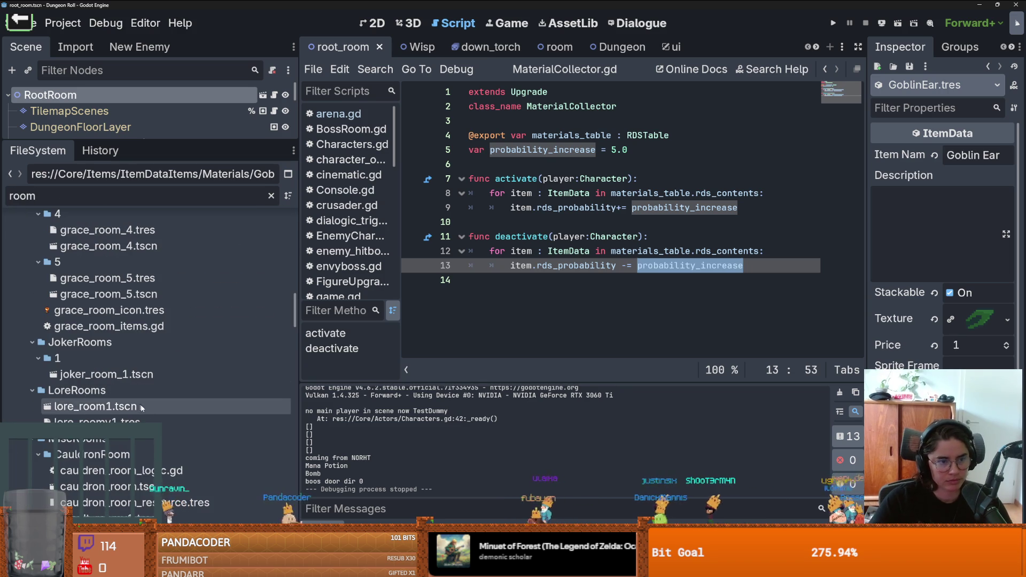
pyautogui.scroll(10, 137, 410)
pyautogui.scroll(3, 134, 293)
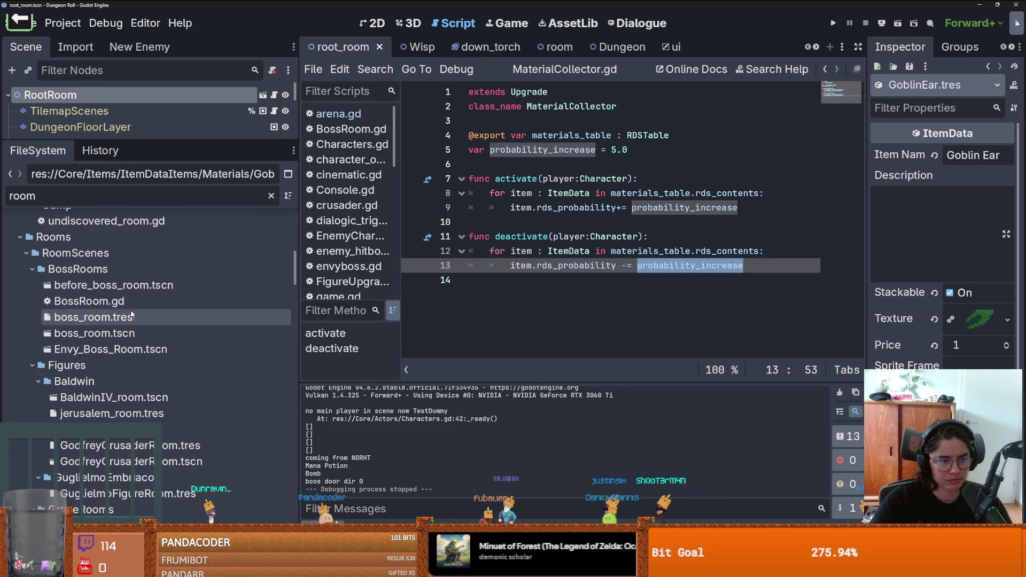
pyautogui.scroll(5, 117, 344)
pyautogui.scroll(4, 117, 344)
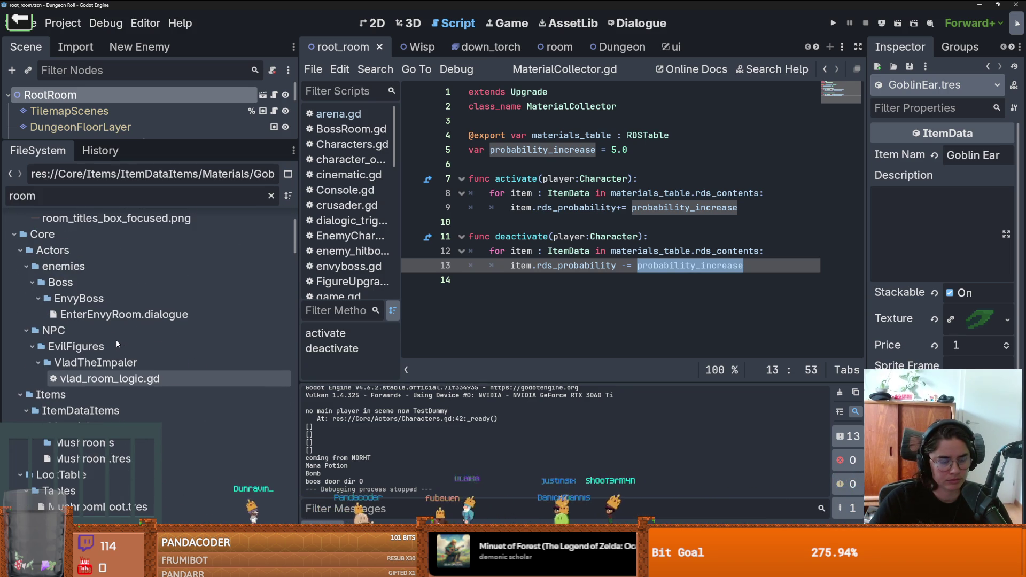
pyautogui.scroll(3, 117, 343)
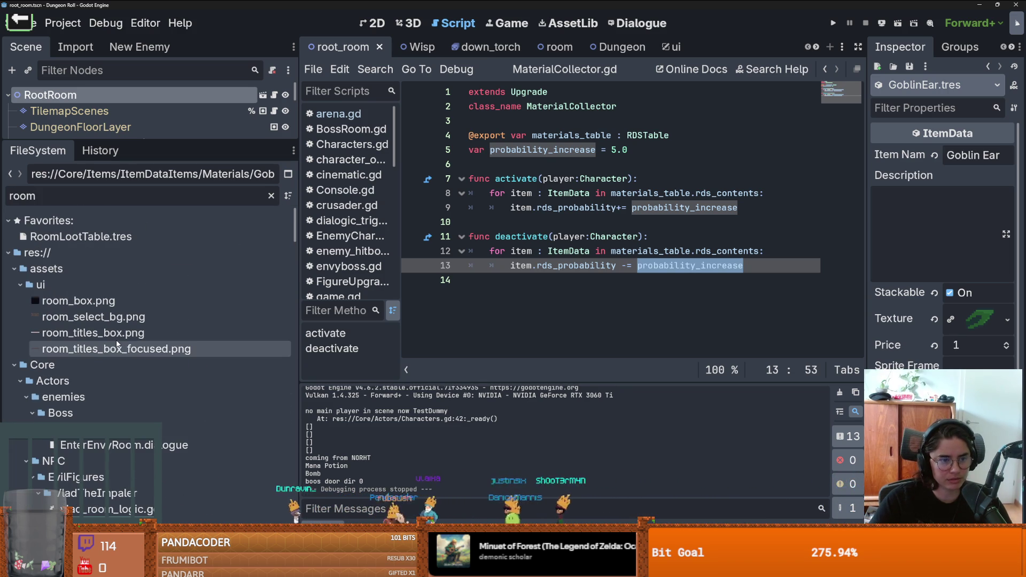
pyautogui.hotkey('ctrl', 'a')
pyautogui.write('godfre')
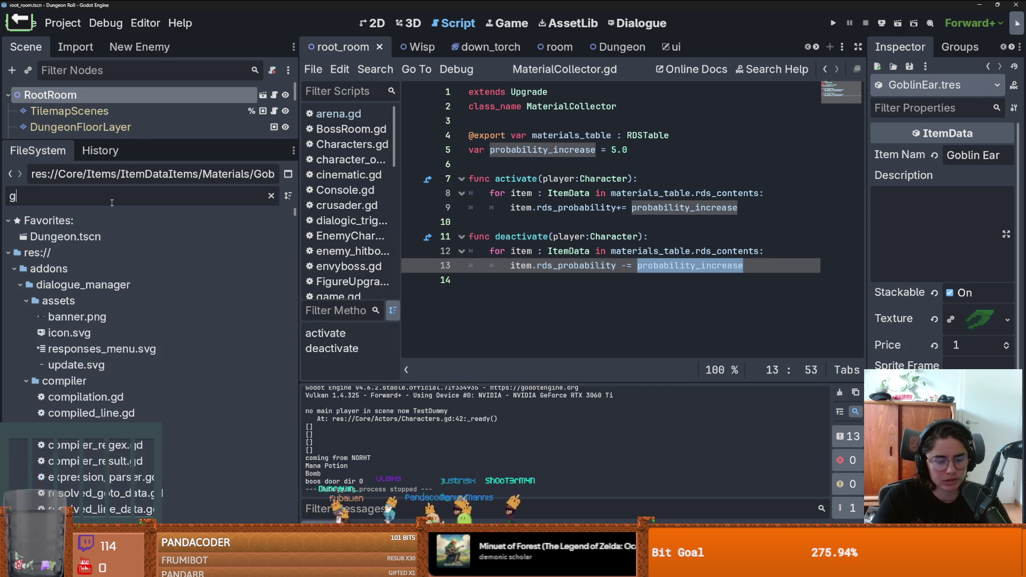
pyautogui.scroll(-3, 168, 410)
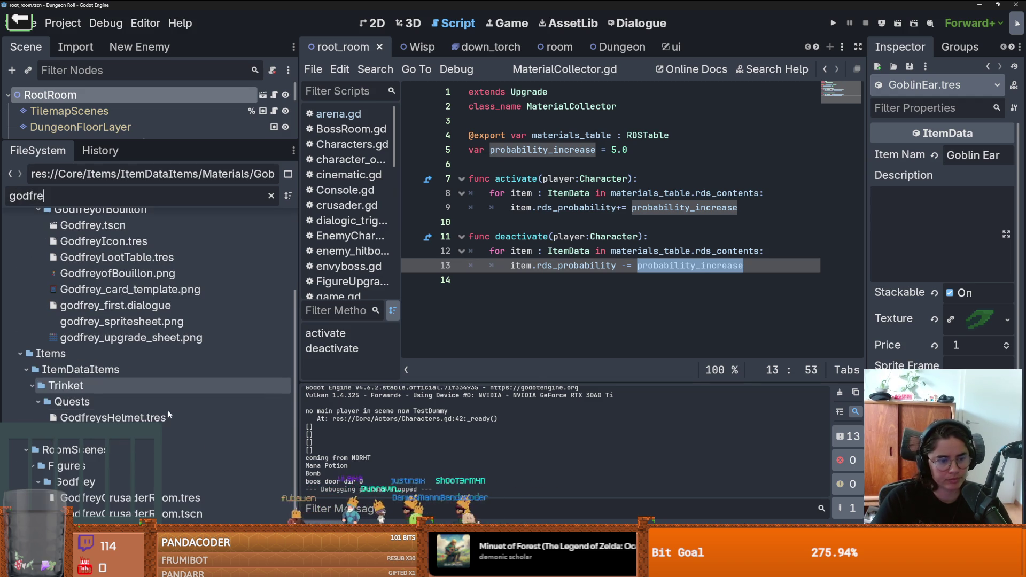
pyautogui.doubleClick(129, 513)
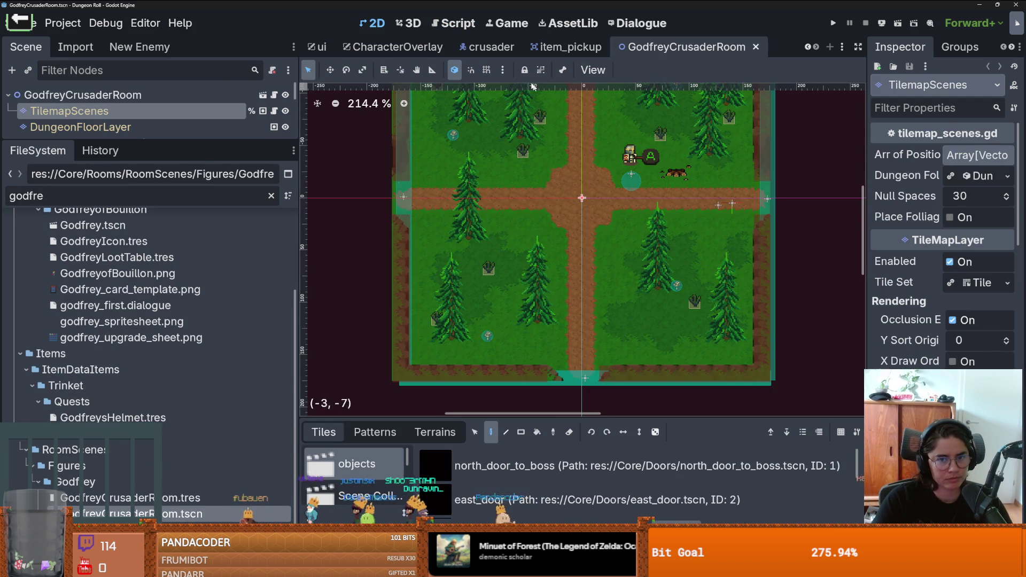
# Step: Save selected NormalDungeonWallTilemapLayer tiles as a new pattern and save the scene
pyautogui.moveTo(128, 141); pyautogui.dragTo(128, 236)
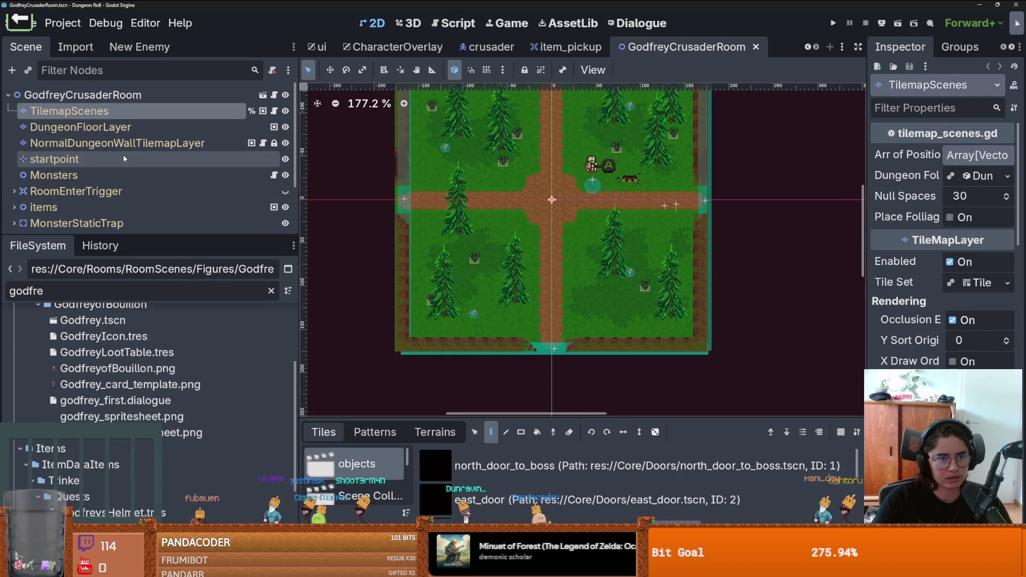
pyautogui.click(118, 143)
pyautogui.scroll(-3, 614, 361)
pyautogui.press('s')
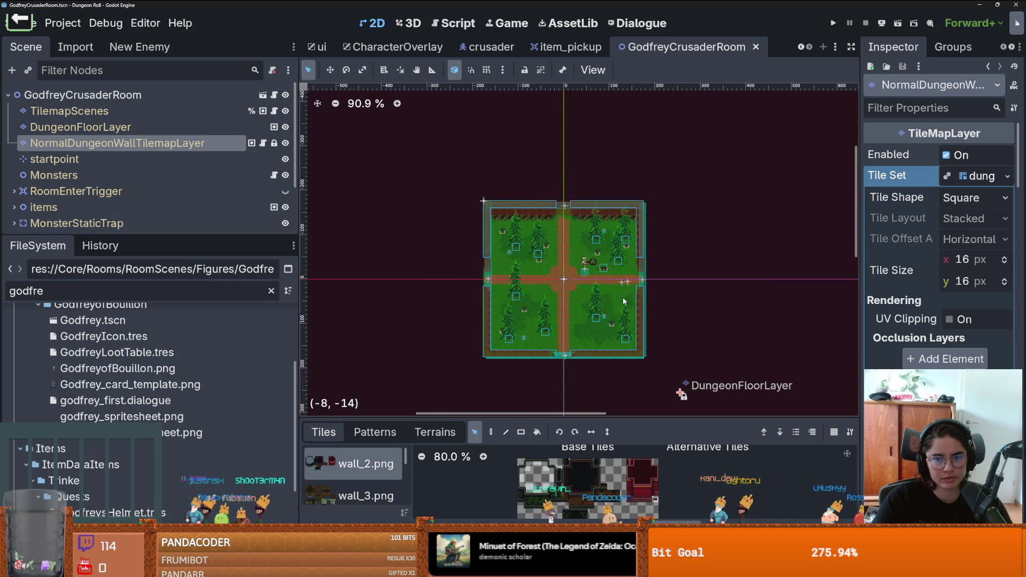
pyautogui.scroll(3, 623, 298)
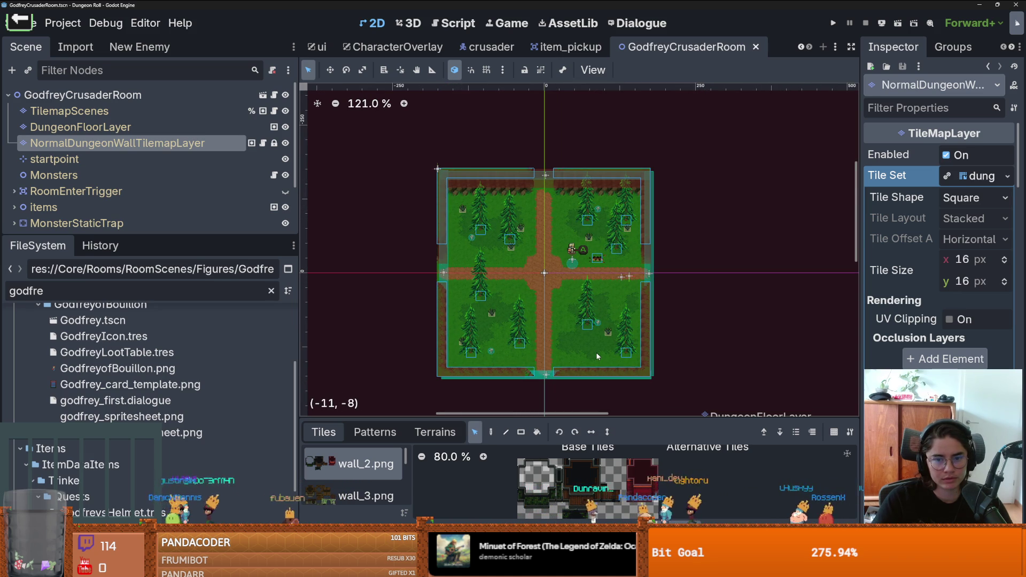
pyautogui.click(375, 432)
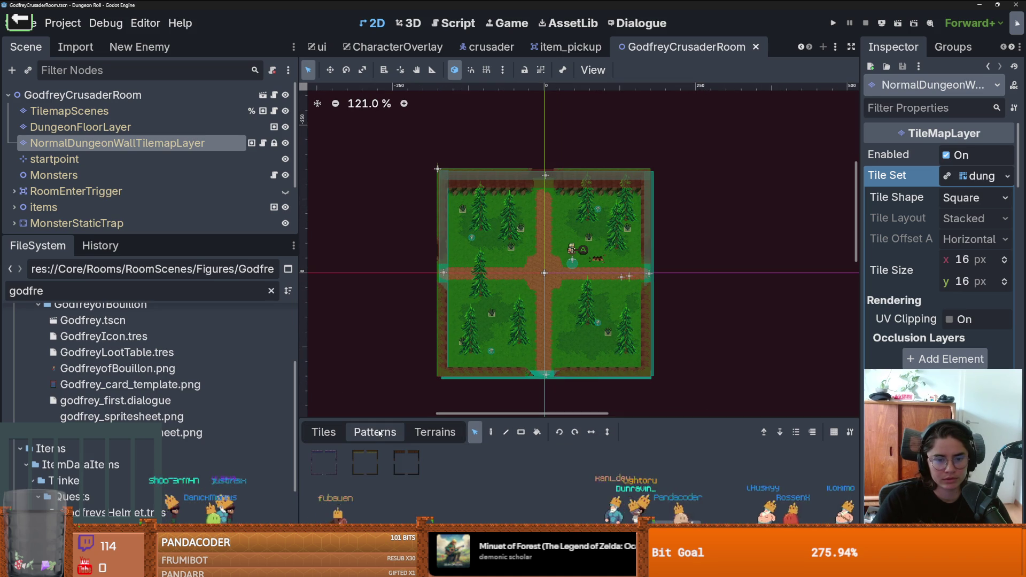
pyautogui.hotkey('ctrl', 'c')
pyautogui.hotkey('ctrl', 's')
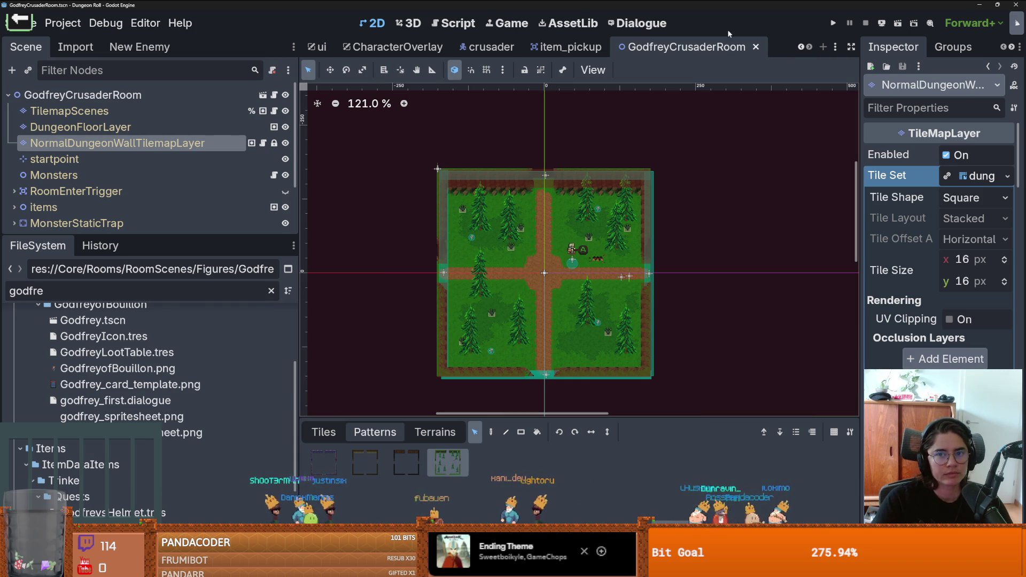
# Step: Filter files for 'root_' and open the root_room scene
pyautogui.doubleClick(134, 292)
pyautogui.write('ro')
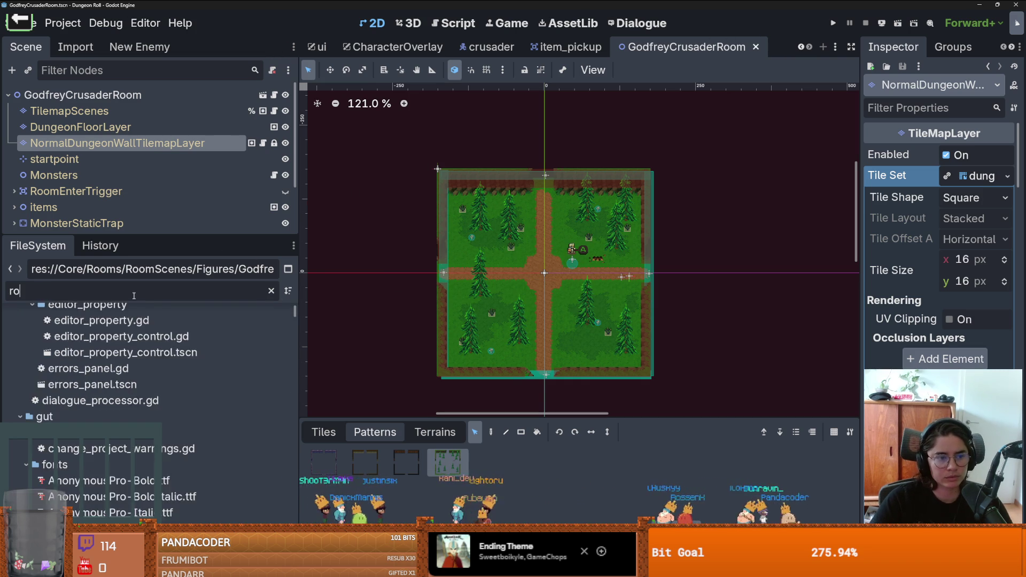
pyautogui.write('ot_')
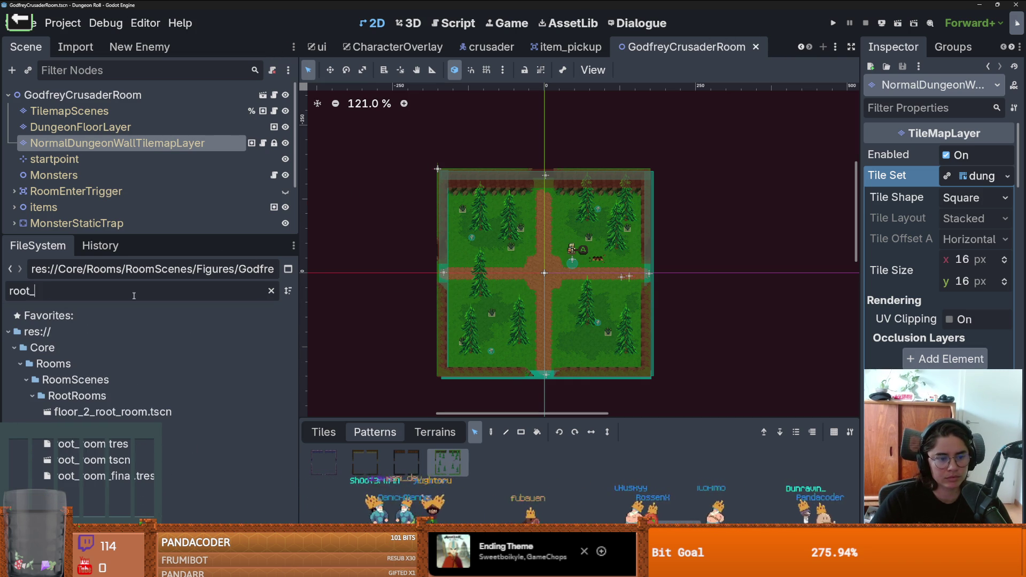
pyautogui.doubleClick(150, 458)
# Step: Open the parent room scene, locate room.tscn in the FileSystem, and create a New Inherited Scene from it
pyautogui.click(263, 94)
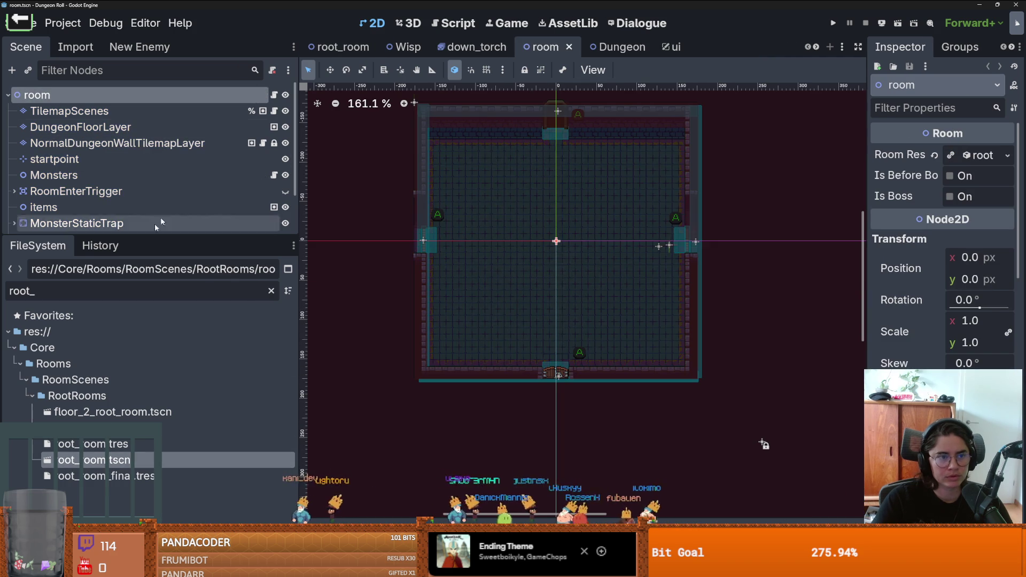
pyautogui.write('room')
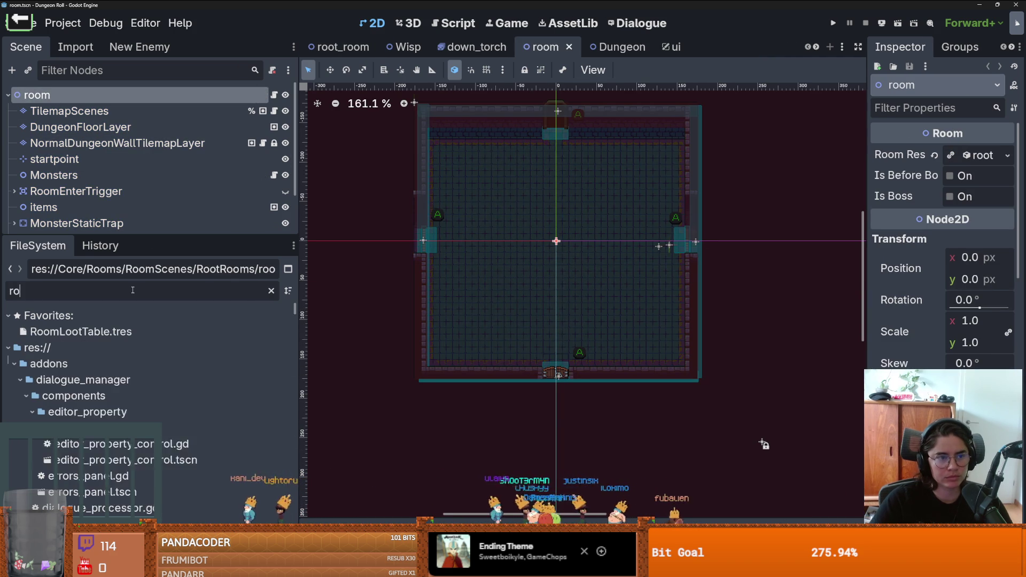
pyautogui.rightClick(212, 96)
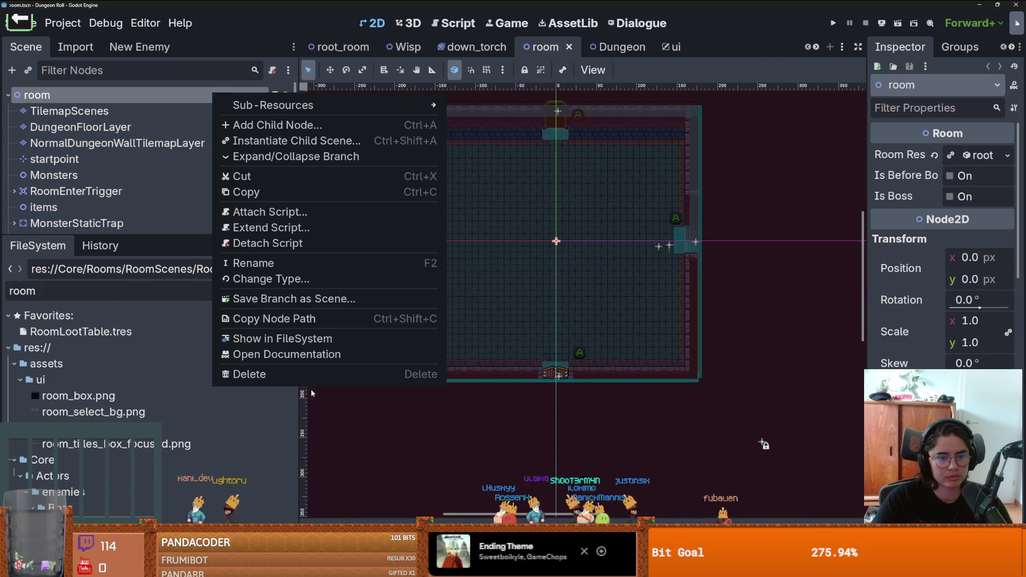
pyautogui.click(282, 338)
pyautogui.rightClick(150, 434)
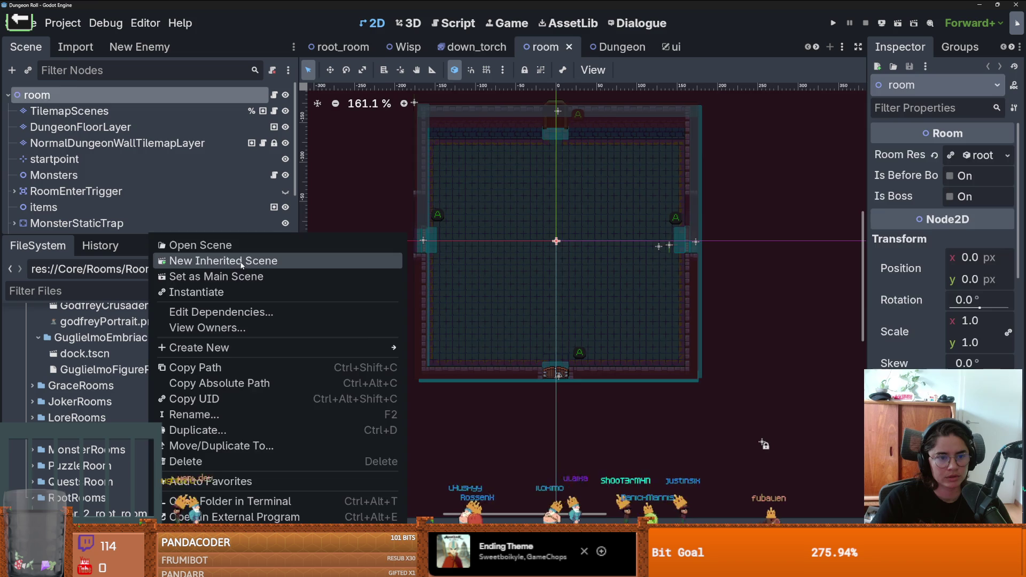
pyautogui.click(223, 261)
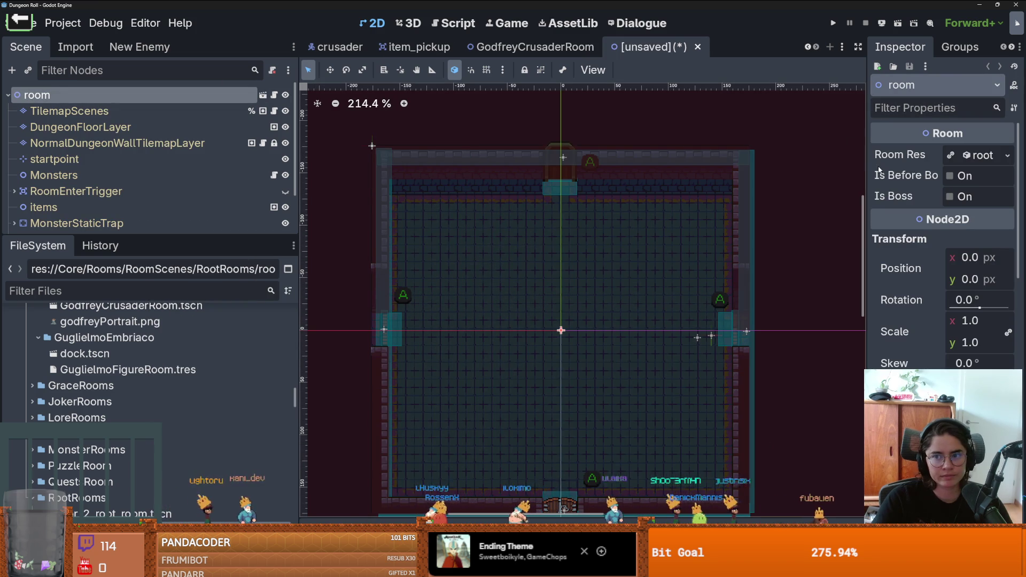
# Step: Tidy the FileSystem panel by collapsing the Figures and RootRooms folders
pyautogui.moveTo(867, 172); pyautogui.dragTo(782, 172)
pyautogui.scroll(5, 54, 399)
pyautogui.scroll(-4, 54, 399)
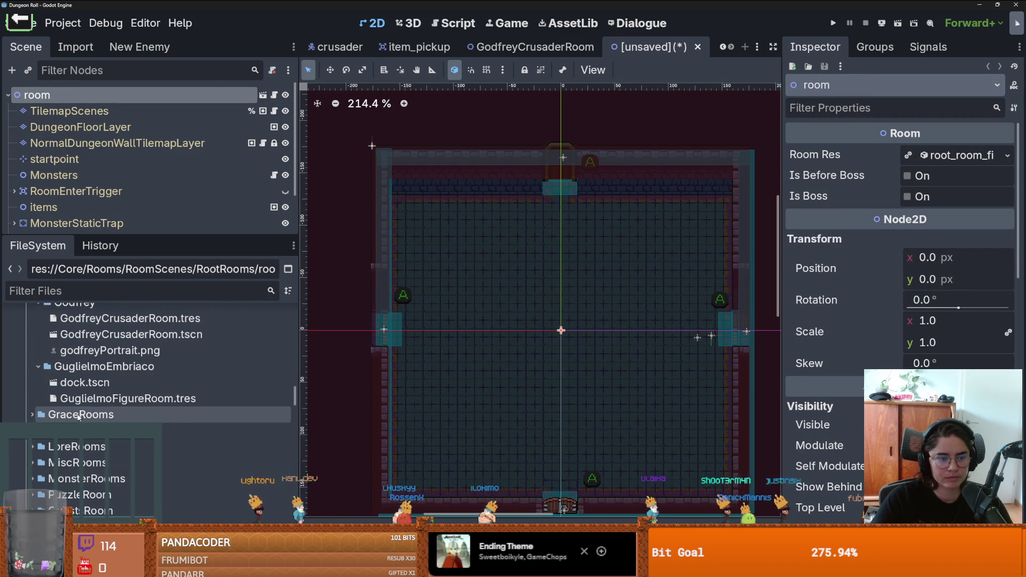
pyautogui.scroll(3, 48, 385)
pyautogui.click(32, 323)
pyautogui.scroll(1, 32, 374)
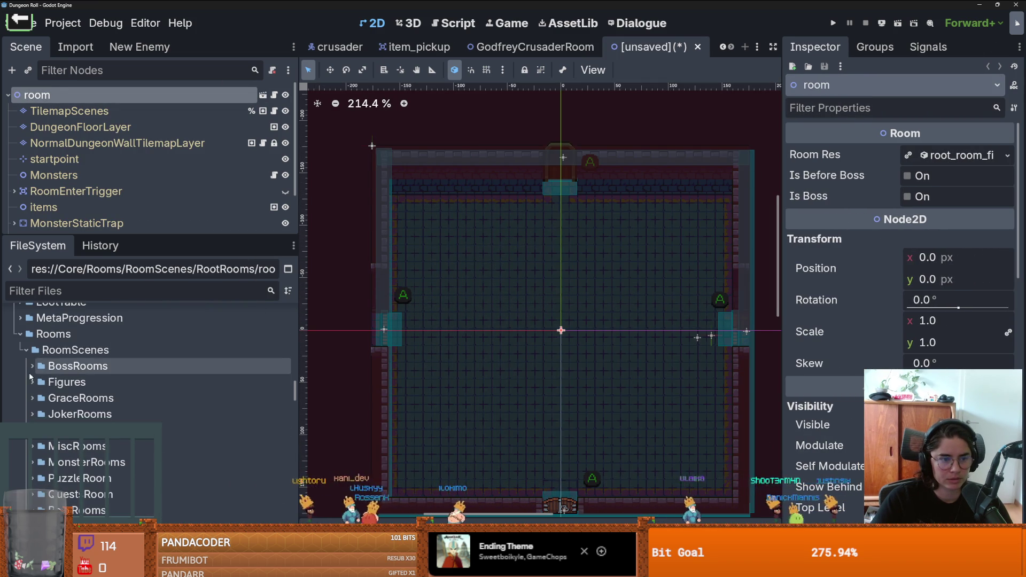
pyautogui.scroll(-1, 32, 470)
pyautogui.click(33, 482)
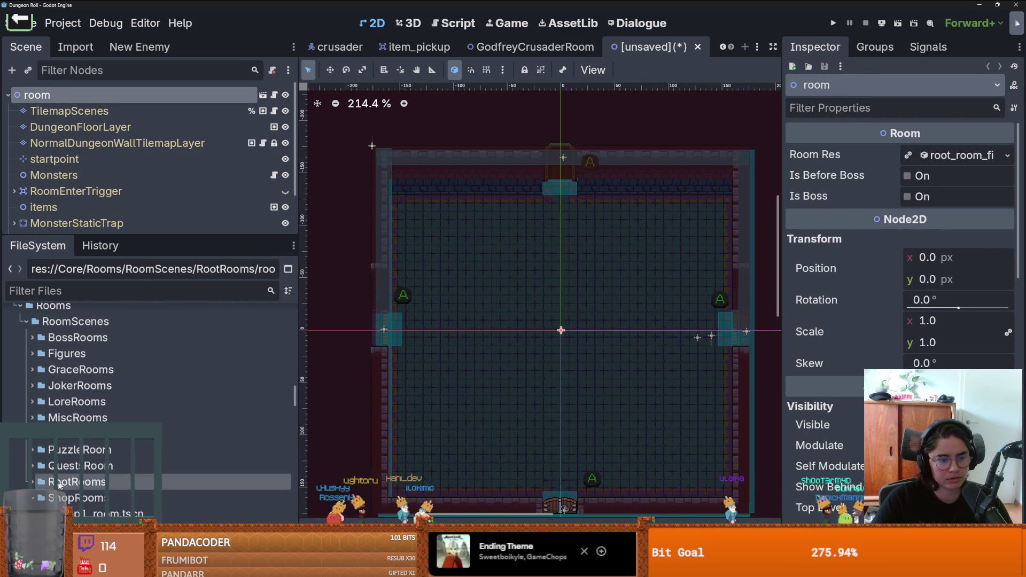
pyautogui.scroll(-1, 32, 483)
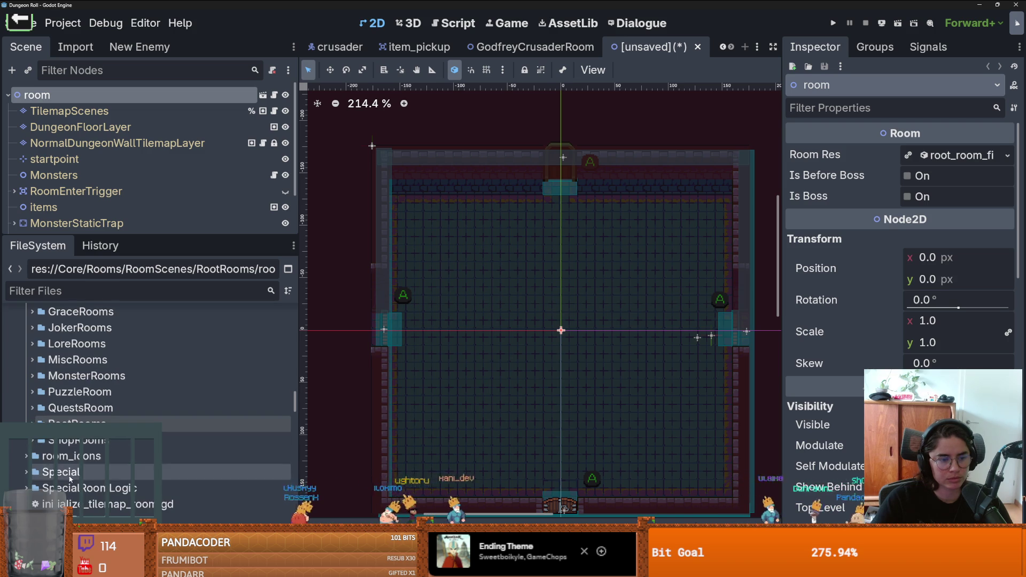
pyautogui.scroll(3, 66, 469)
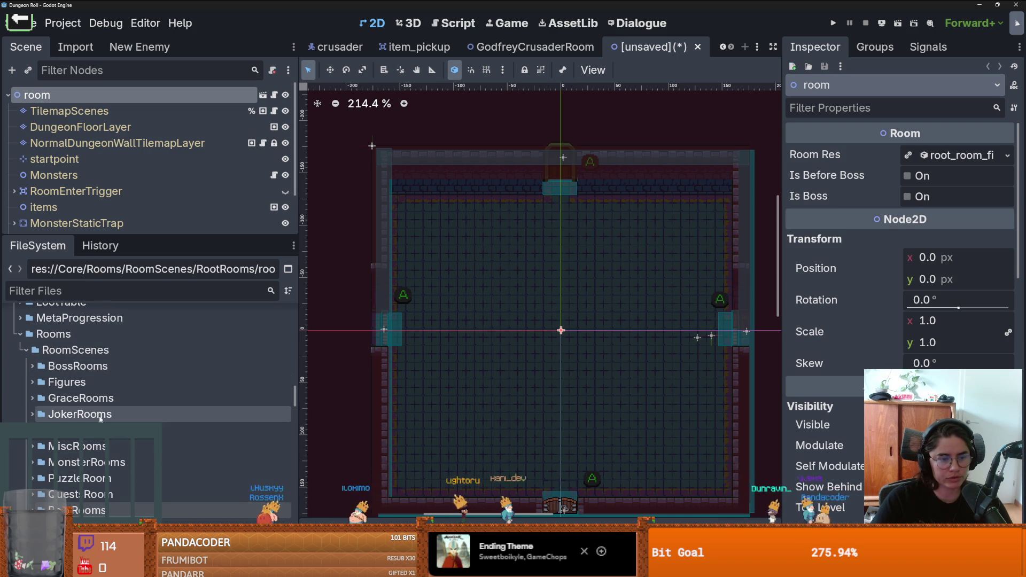
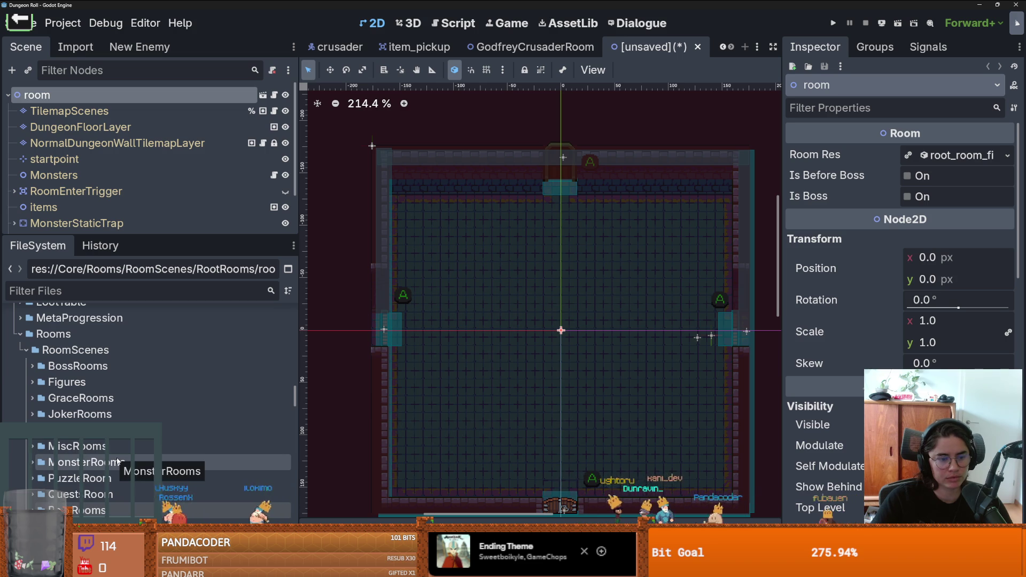
# Step: Show the MiscRooms folder and inspect the room's current resource options, cancelling a Save As
pyautogui.click(33, 446)
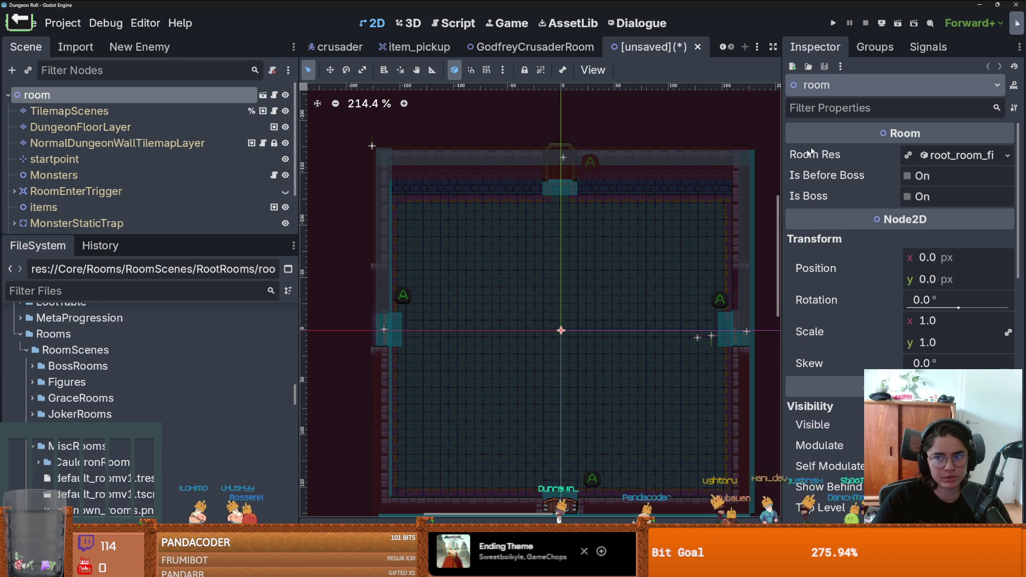
pyautogui.click(1007, 155)
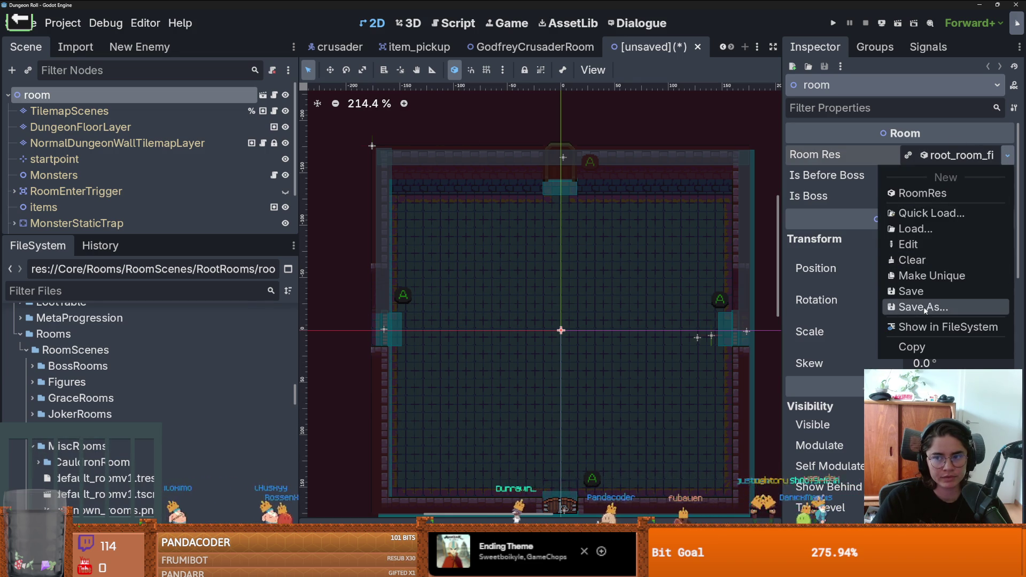
pyautogui.click(925, 309)
pyautogui.click(768, 101)
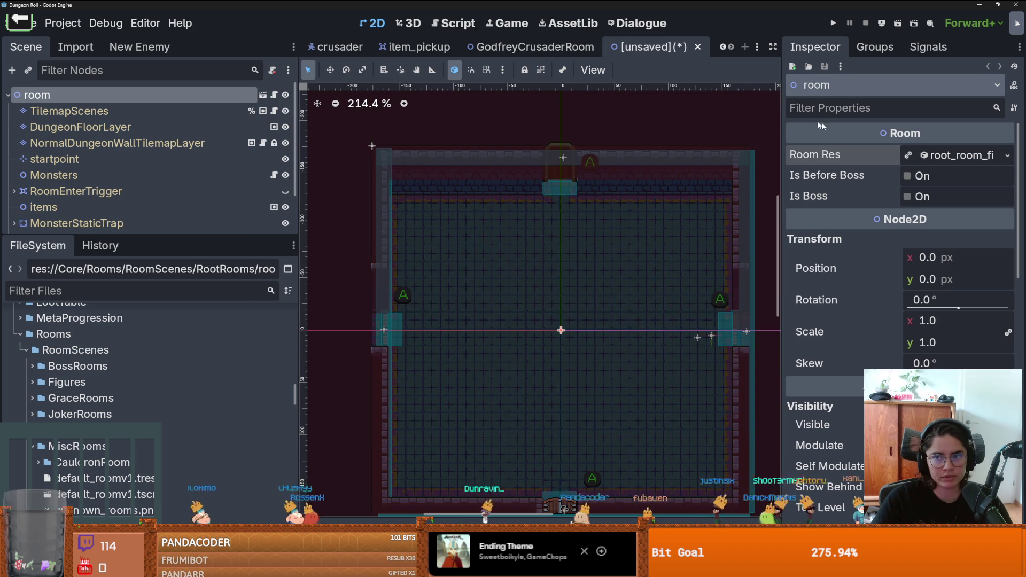
pyautogui.click(940, 160)
pyautogui.click(939, 161)
pyautogui.click(904, 162)
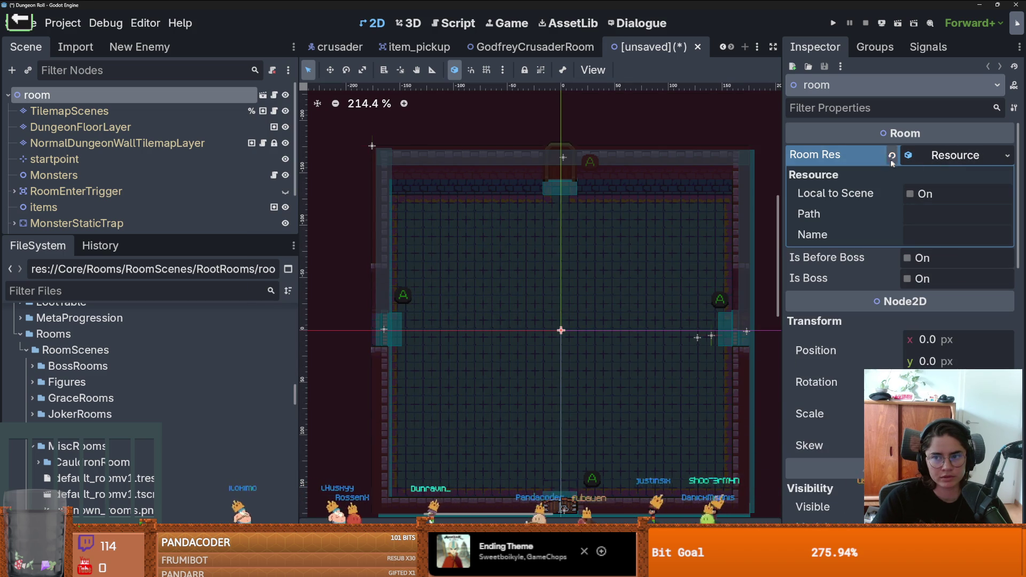
# Step: Assign a new RoomRes to the room, keeping its type as Default
pyautogui.click(1002, 158)
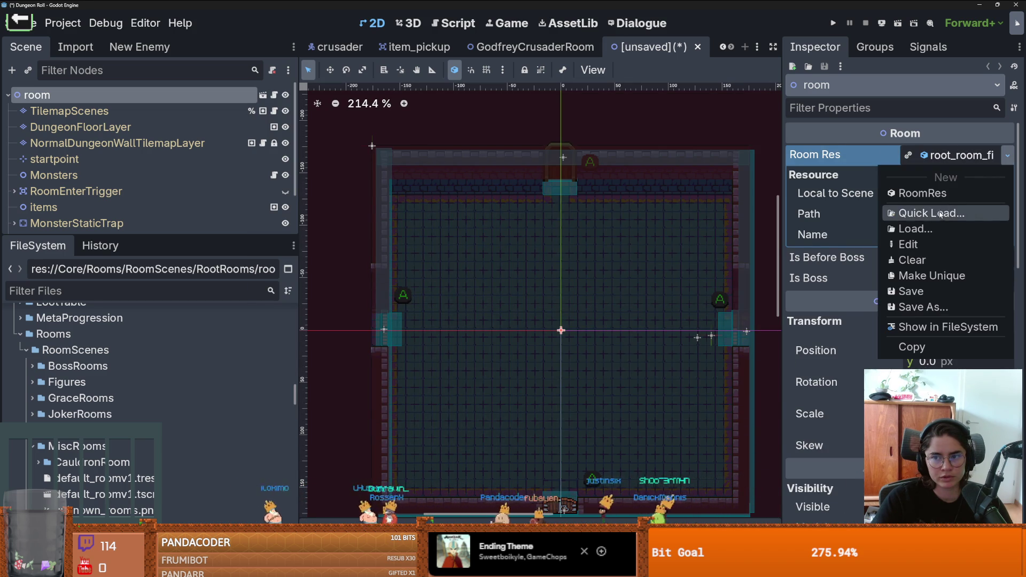
pyautogui.click(936, 192)
pyautogui.click(928, 181)
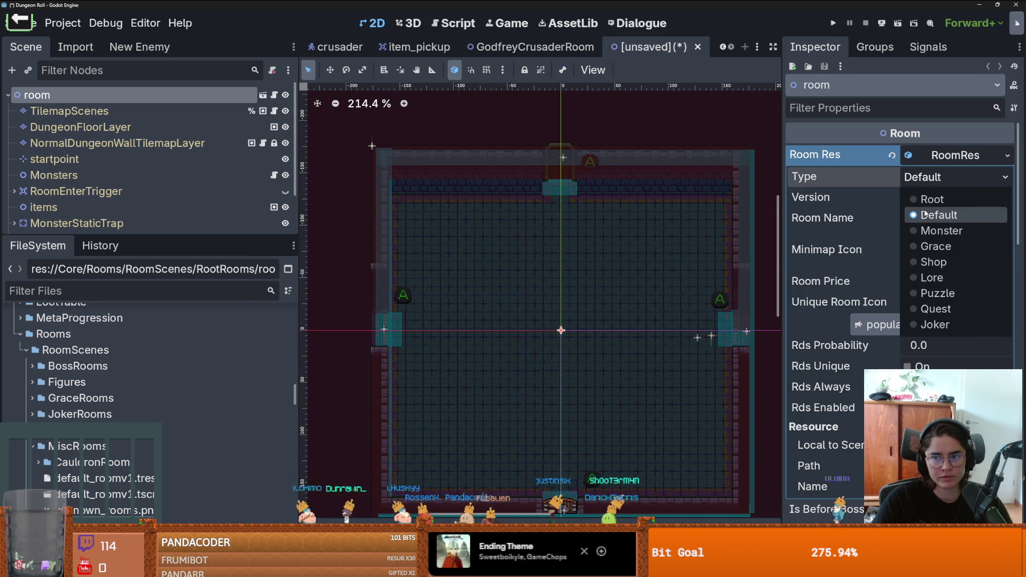
pyautogui.click(924, 214)
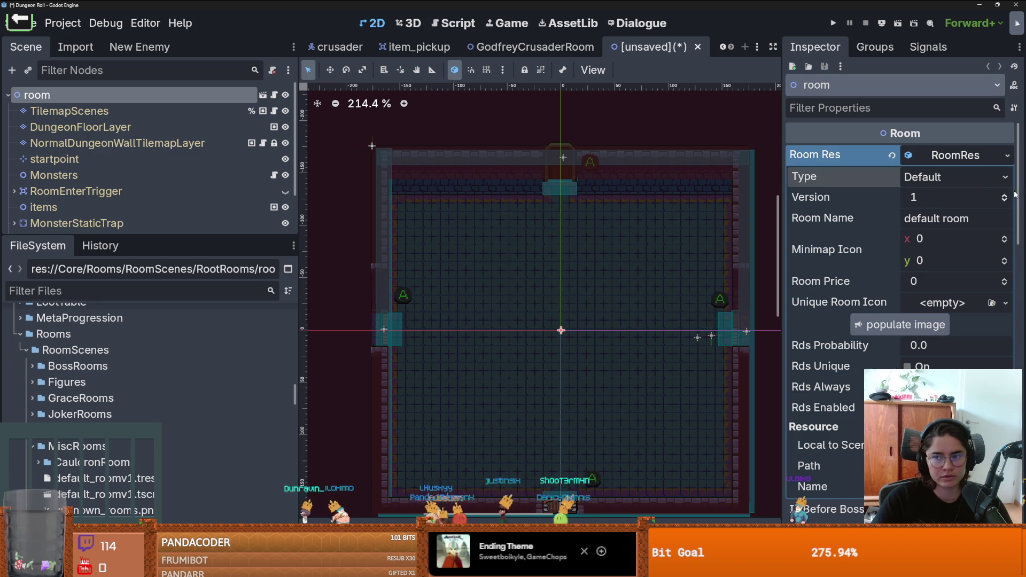
pyautogui.click(936, 218)
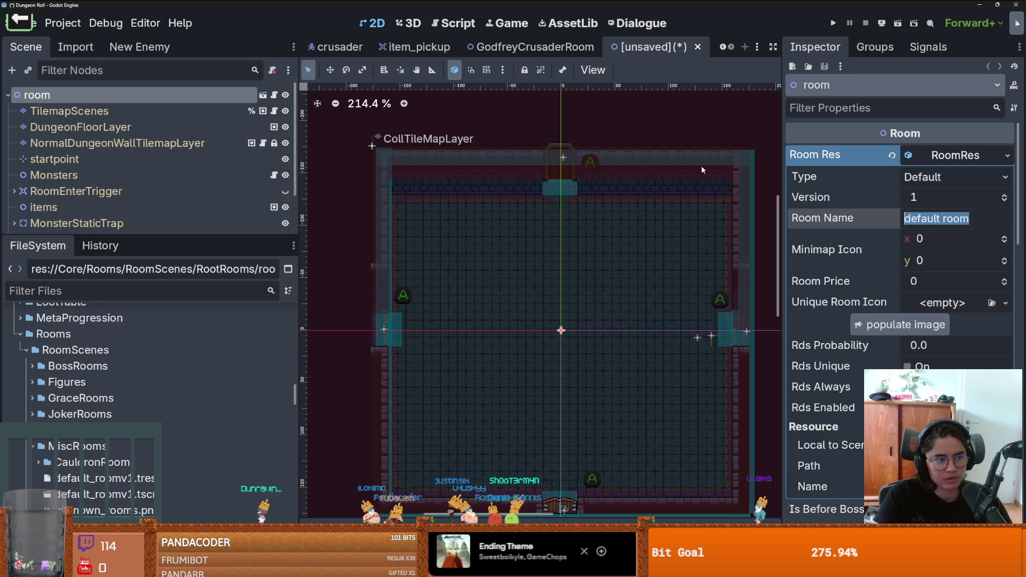
pyautogui.write('Mushroom Pa')
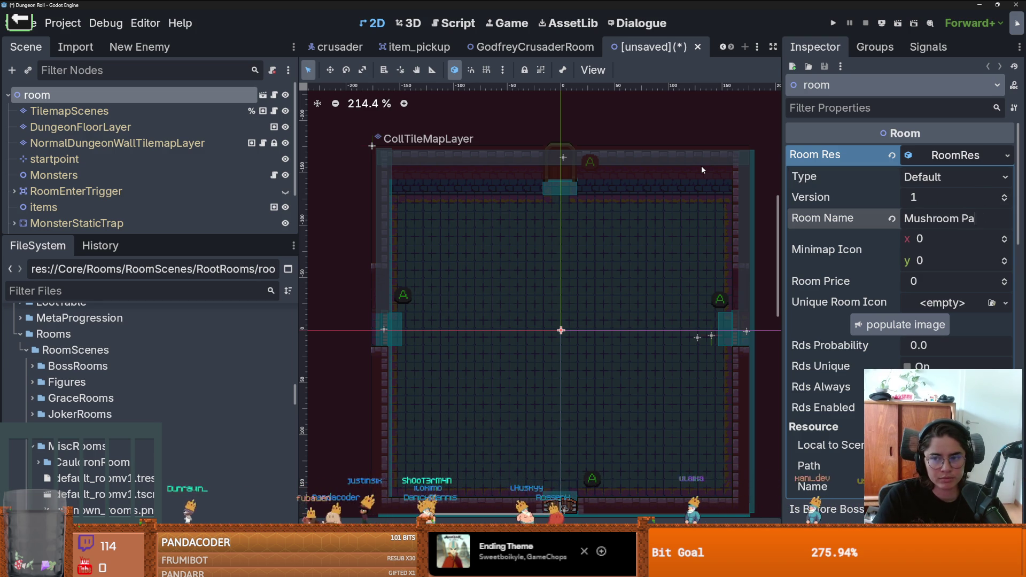
# Step: Finish naming the room 'Mushroom Party' and browse texture choices for the unique room icon
pyautogui.write('rty')
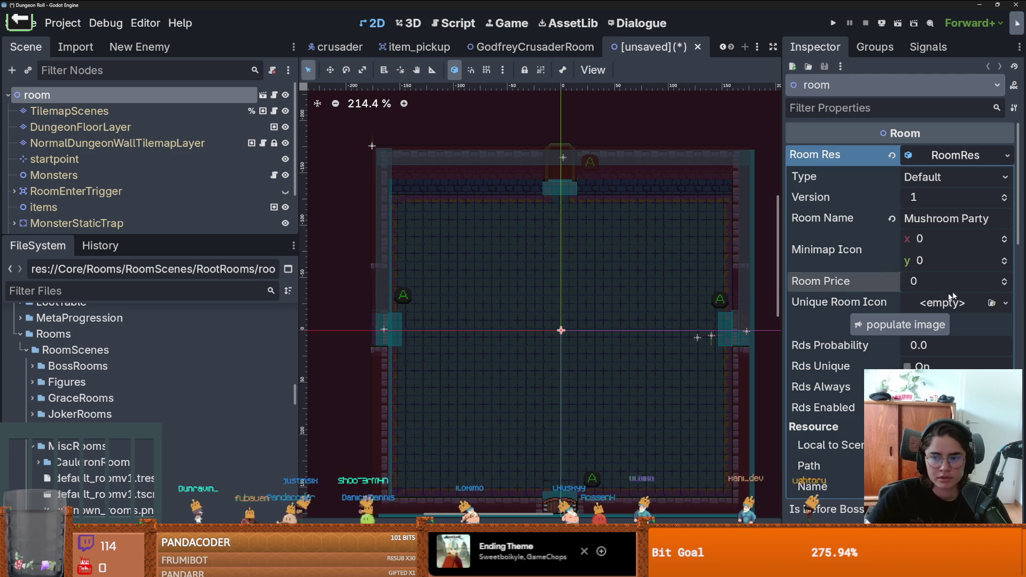
pyautogui.click(1005, 303)
pyautogui.click(1010, 309)
pyautogui.click(1008, 305)
pyautogui.scroll(-5, 1011, 311)
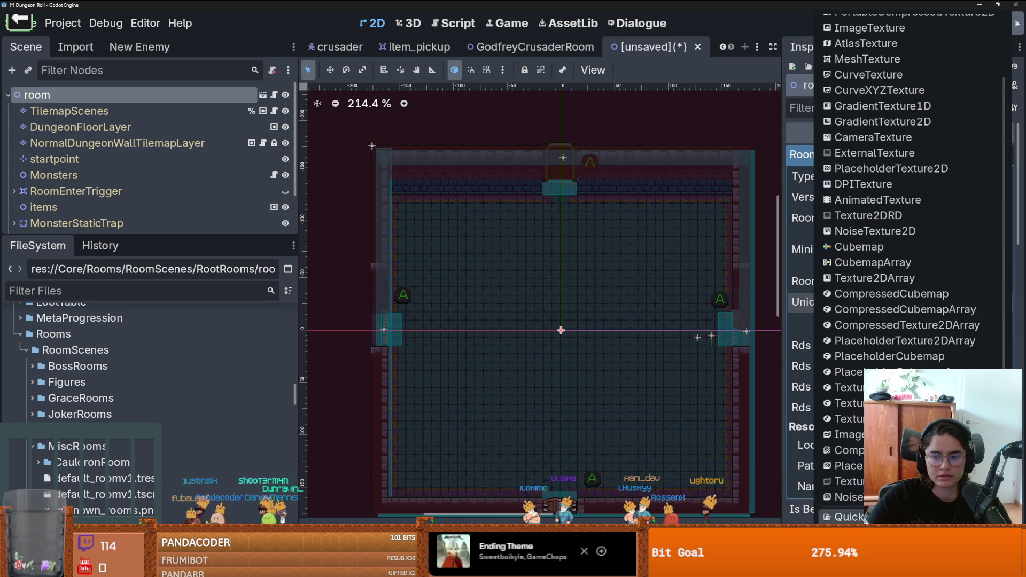
pyautogui.click(855, 507)
pyautogui.press('Escape')
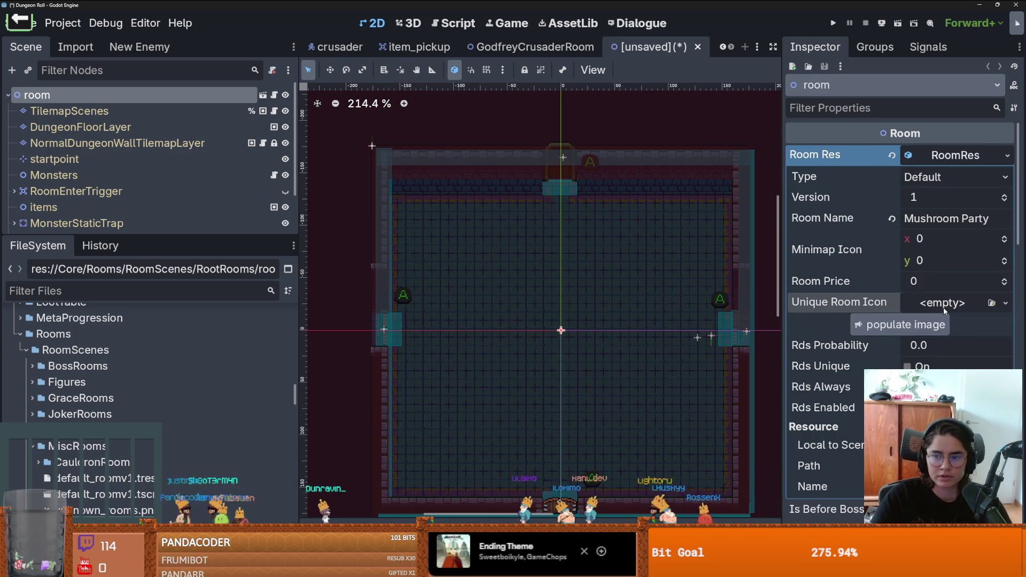
pyautogui.click(940, 302)
pyautogui.scroll(2, 909, 107)
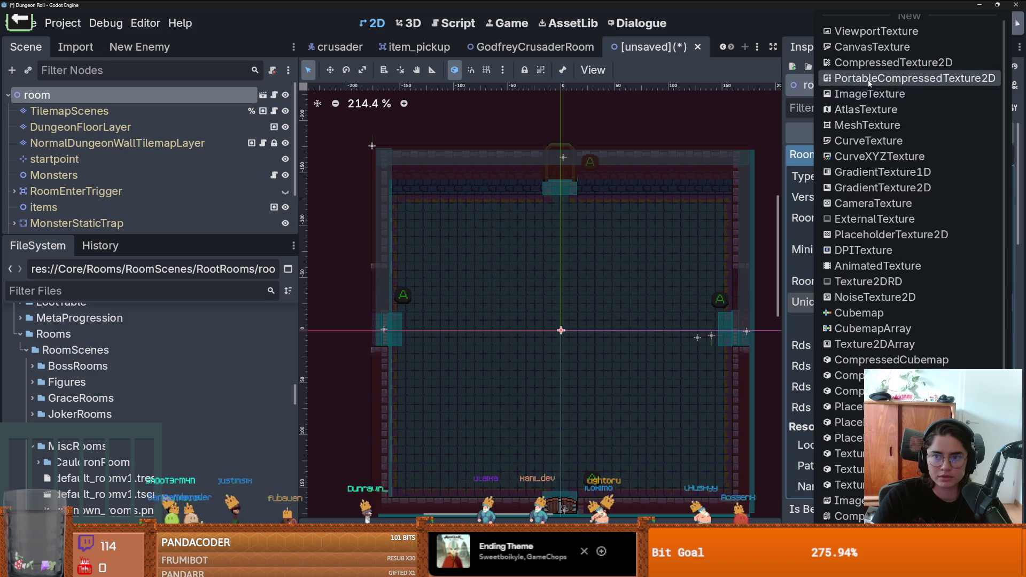
# Step: Give the room icon a new AtlasTexture and search the atlas picker for 'items'
pyautogui.click(882, 108)
pyautogui.click(953, 308)
pyautogui.click(1005, 303)
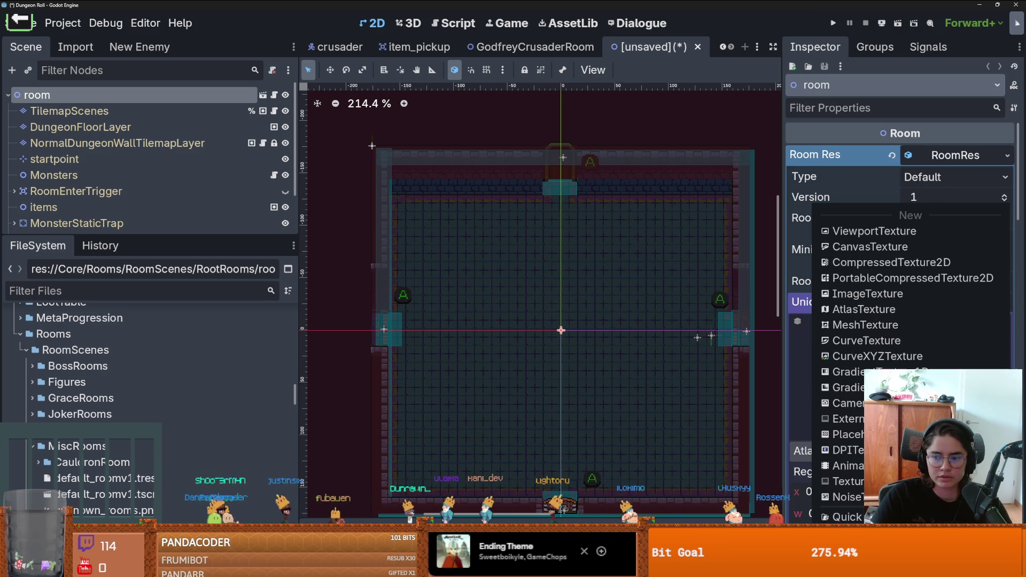
pyautogui.click(847, 516)
pyautogui.write('items')
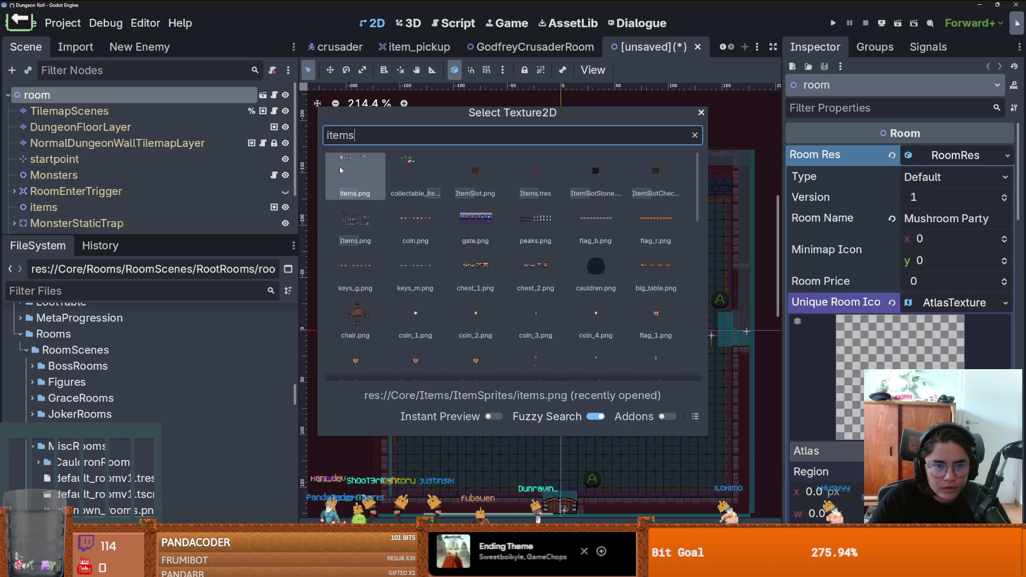
# Step: Use floor_descene_img.png as the icon's atlas source
pyautogui.hotkey('ctrl', 'a')
pyautogui.write('floor')
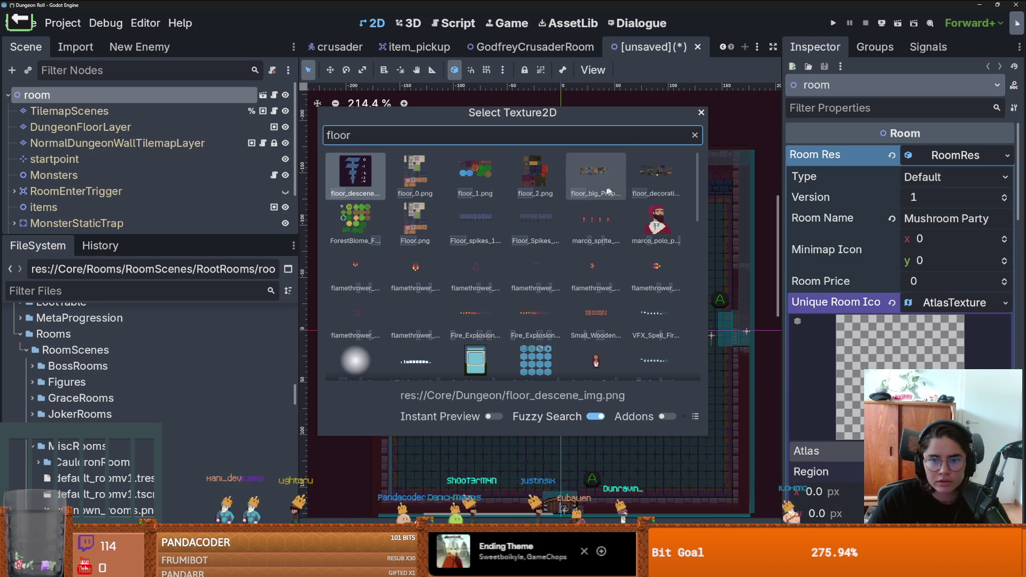
pyautogui.click(604, 191)
# Step: Crop the atlas region to the 32×32 mushroom cluster, then begin saving the scene
pyautogui.scroll(-5, 908, 268)
pyautogui.click(901, 339)
pyautogui.scroll(4, 374, 267)
pyautogui.moveTo(351, 280); pyautogui.dragTo(282, 235)
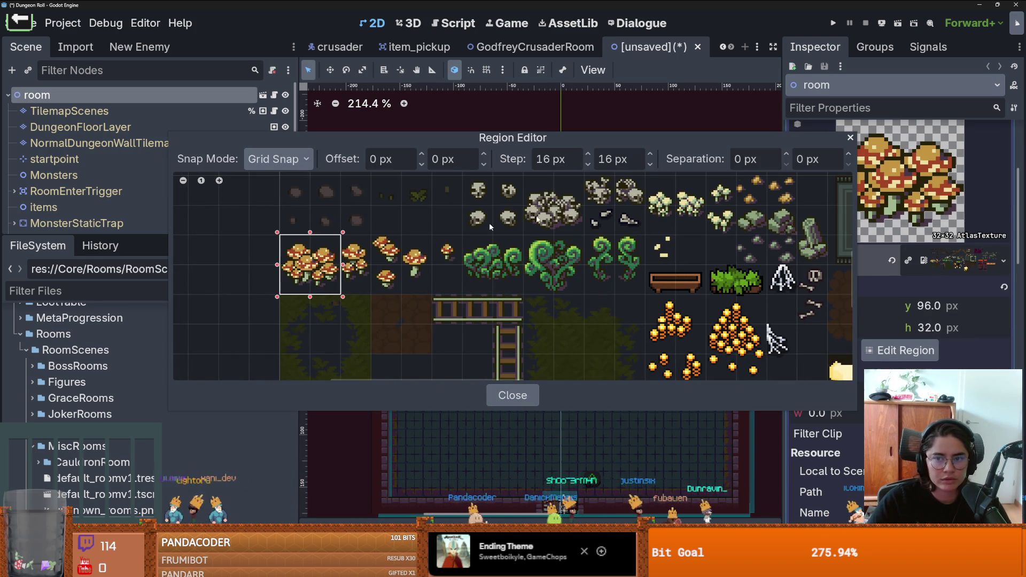
pyautogui.click(850, 139)
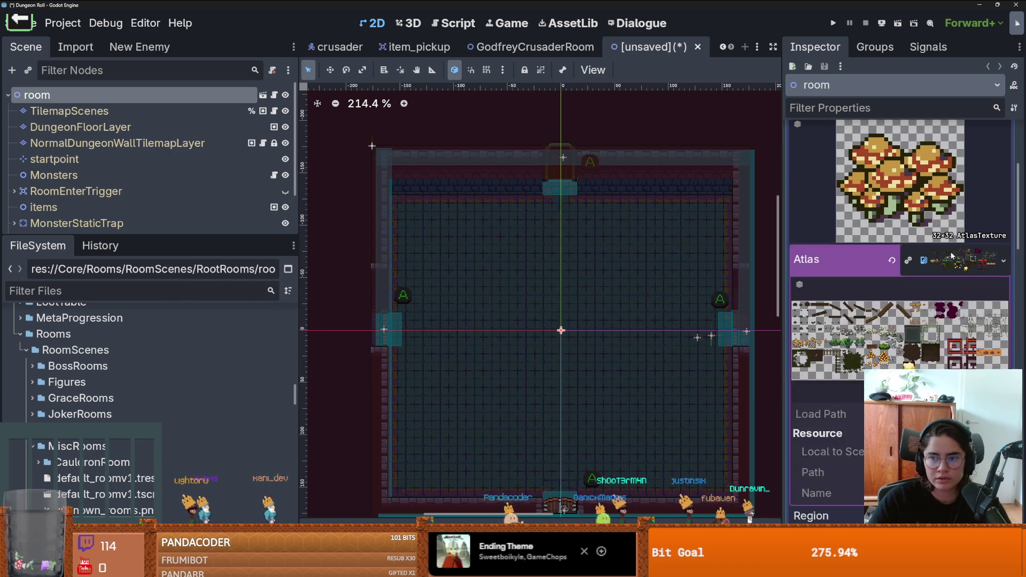
pyautogui.scroll(5, 951, 240)
pyautogui.click(954, 309)
pyautogui.hotkey('ctrl', 's')
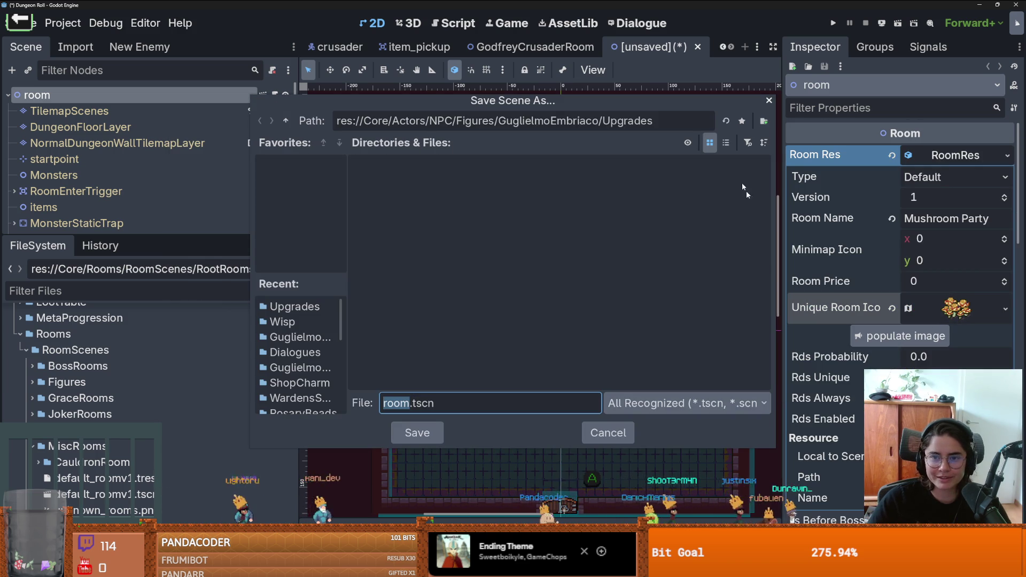
# Step: Set the room's Rds Probability to 1.0
pyautogui.click(769, 103)
pyautogui.click(936, 356)
pyautogui.write('1')
pyautogui.press('Return')
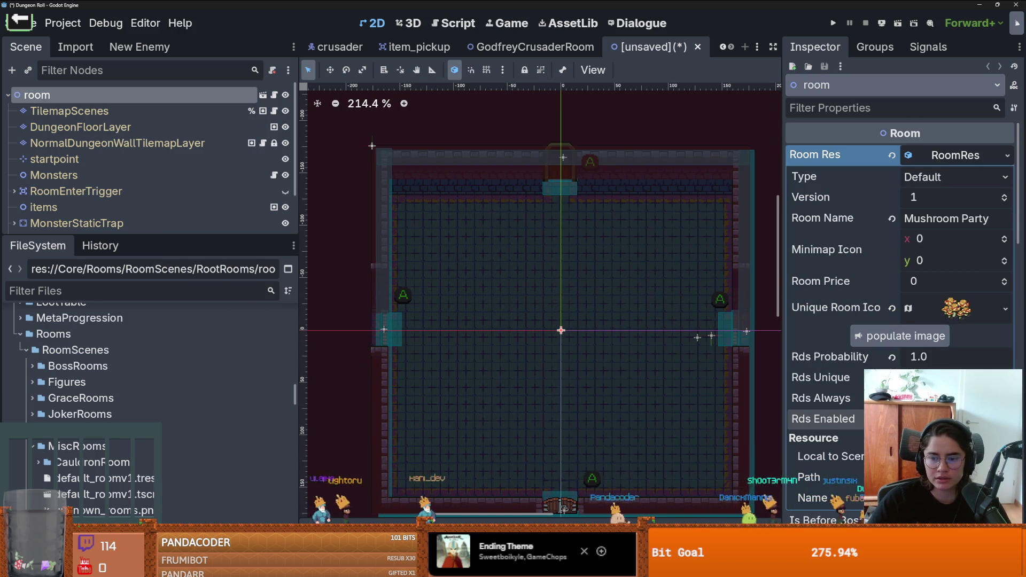
# Step: Save the scene as mushroom_party.tscn in a new MiscRooms/MushroomParty folder
pyautogui.hotkey('ctrl', 's')
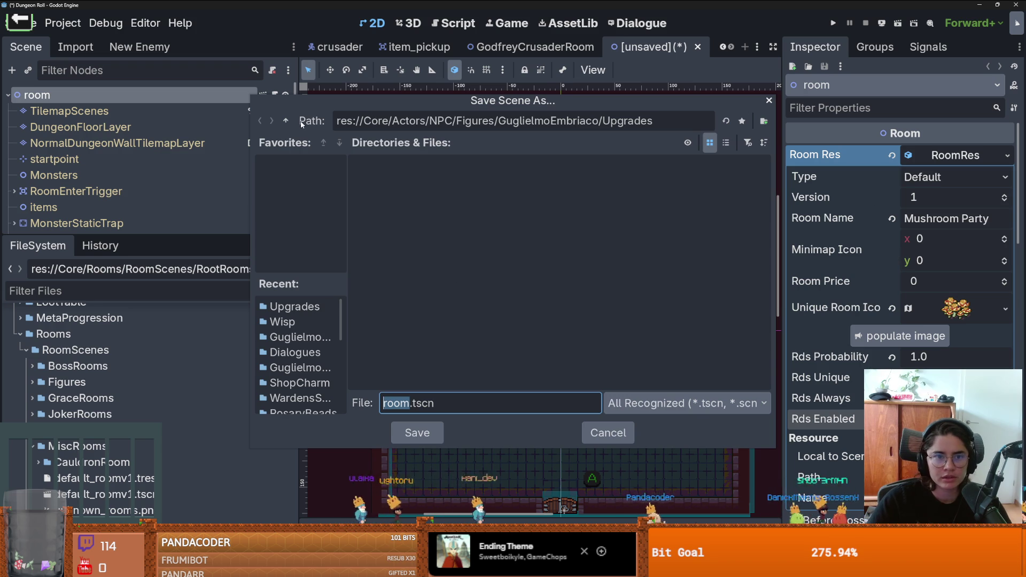
pyautogui.click(286, 121)
pyautogui.click(286, 121)
pyautogui.click(287, 121)
pyautogui.click(286, 122)
pyautogui.click(286, 121)
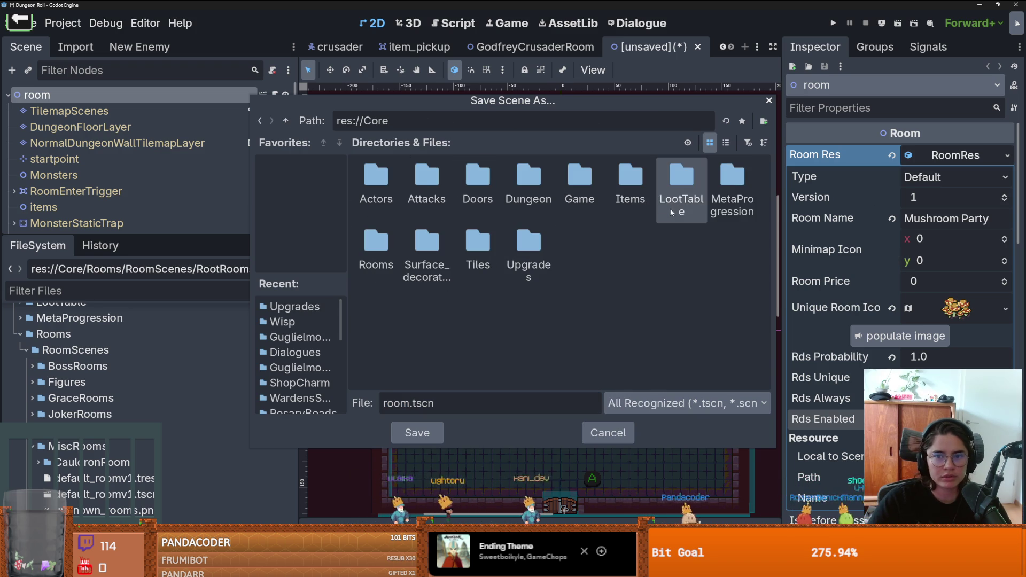
pyautogui.doubleClick(374, 245)
pyautogui.doubleClick(382, 178)
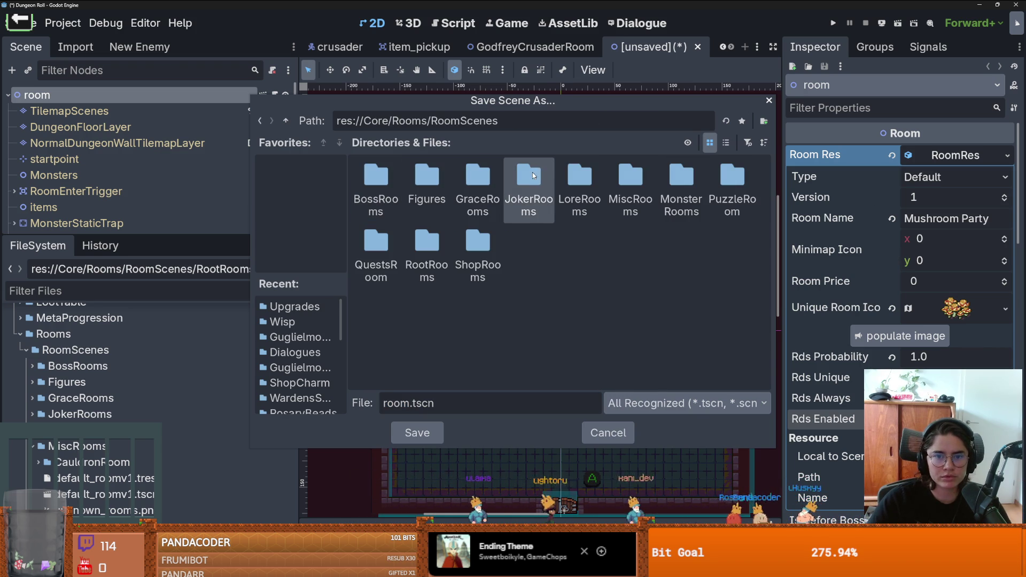
pyautogui.doubleClick(631, 179)
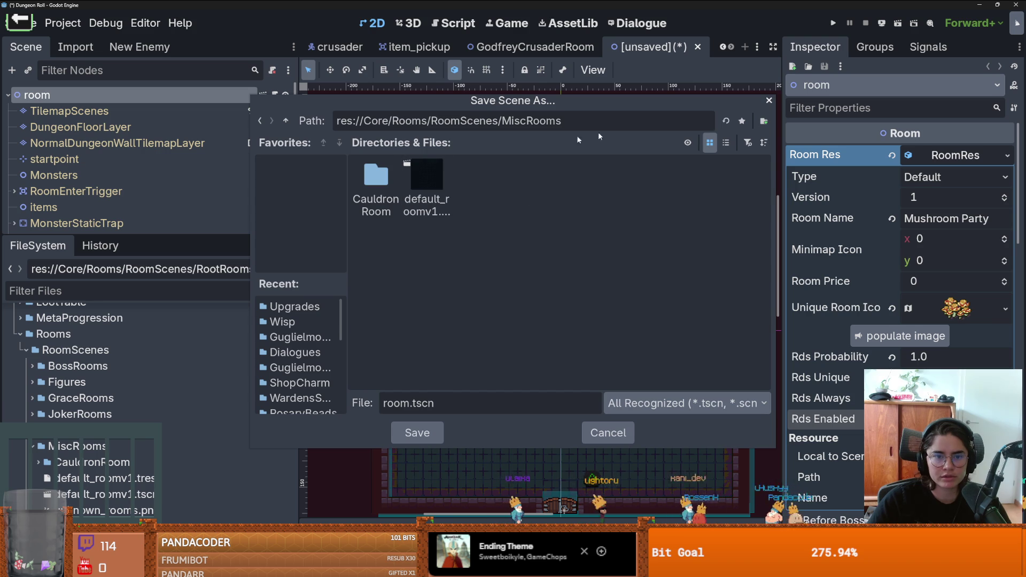
pyautogui.click(764, 120)
pyautogui.write('MushroomParty')
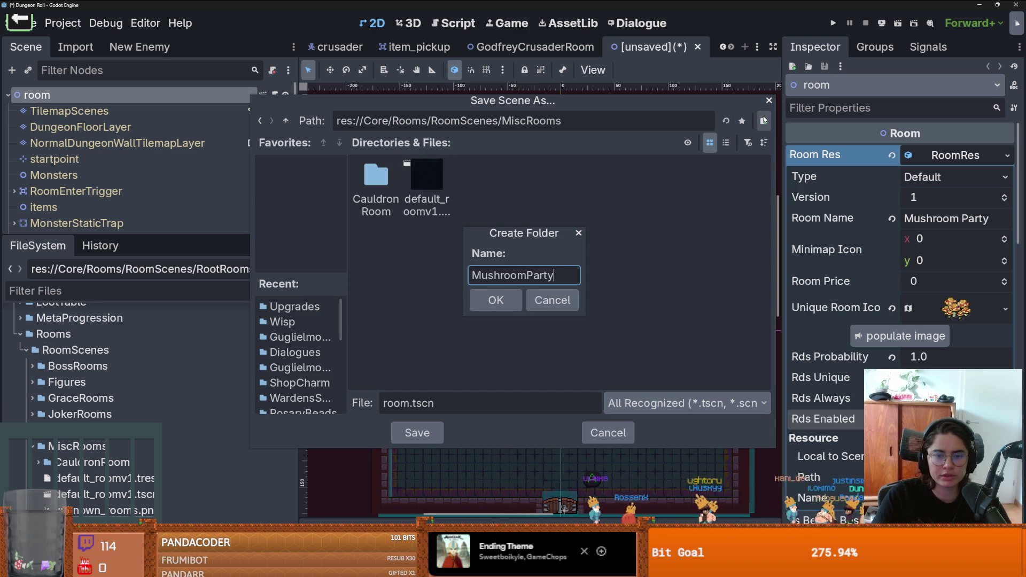
pyautogui.press('Return')
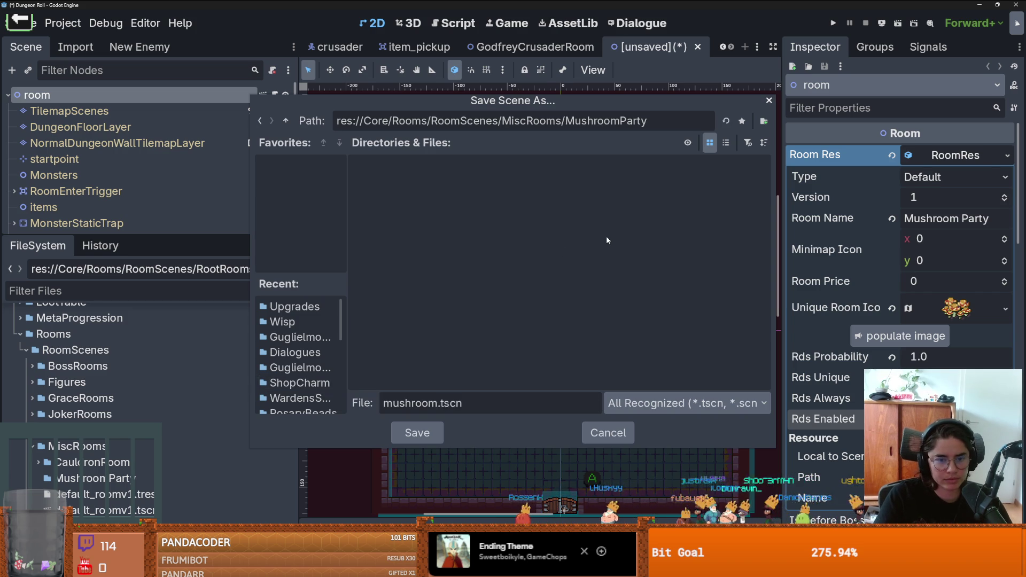
pyautogui.press('Return')
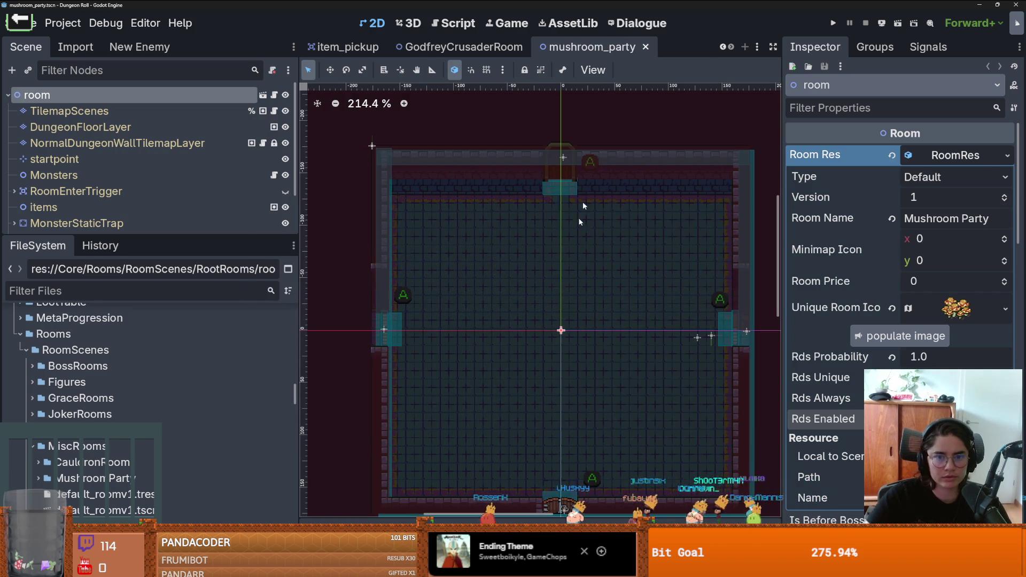
# Step: Rename the room's root node to MushroomParty and save the scene
pyautogui.click(967, 171)
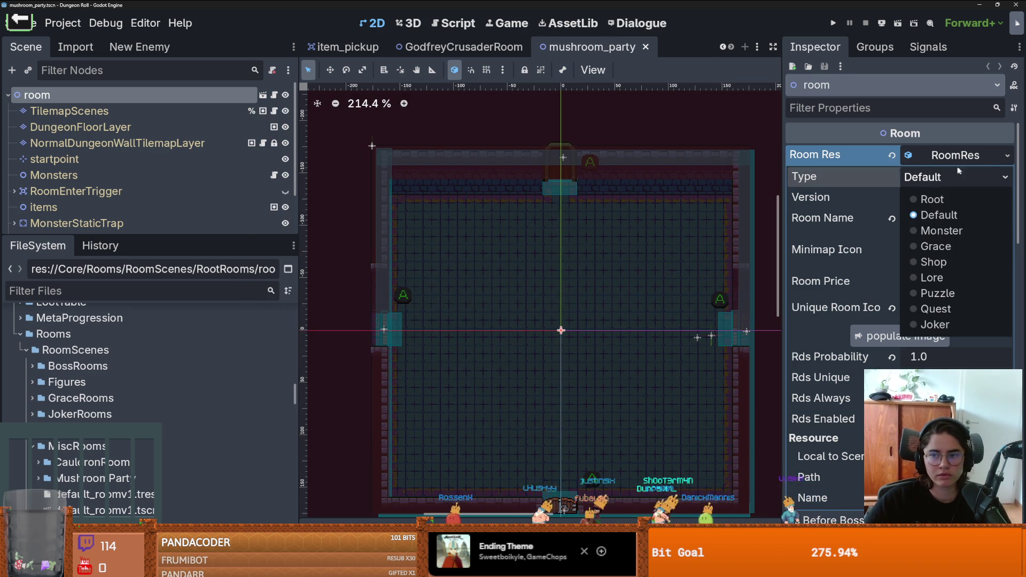
pyautogui.click(927, 176)
pyautogui.hotkey('ctrl', 's')
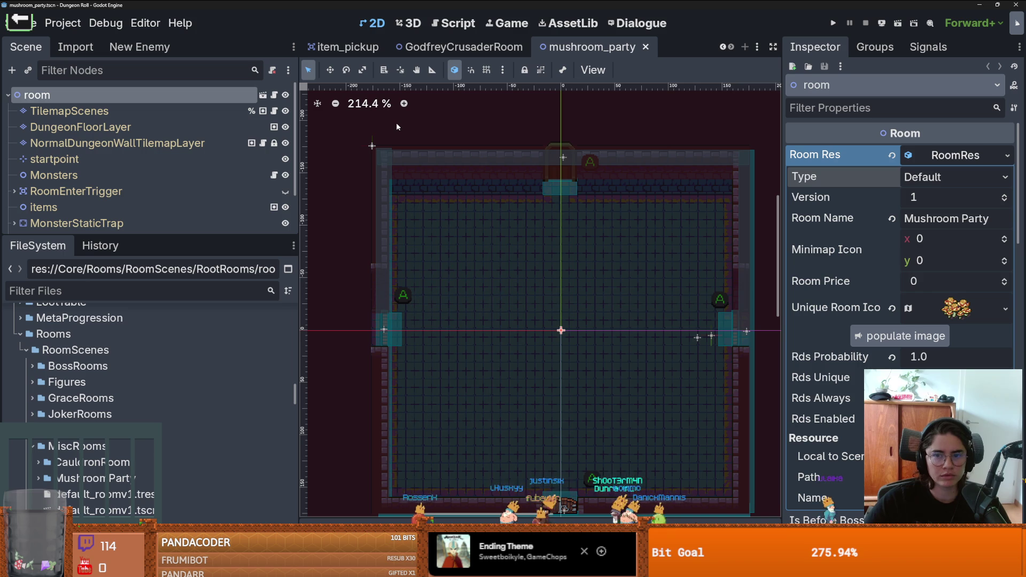
pyautogui.scroll(-2, 419, 308)
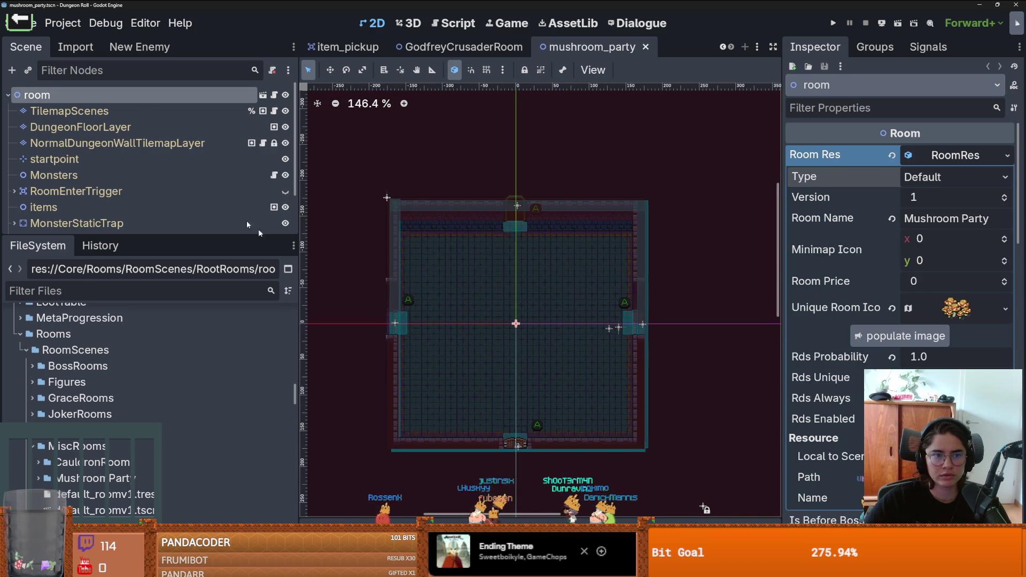
pyautogui.click(118, 142)
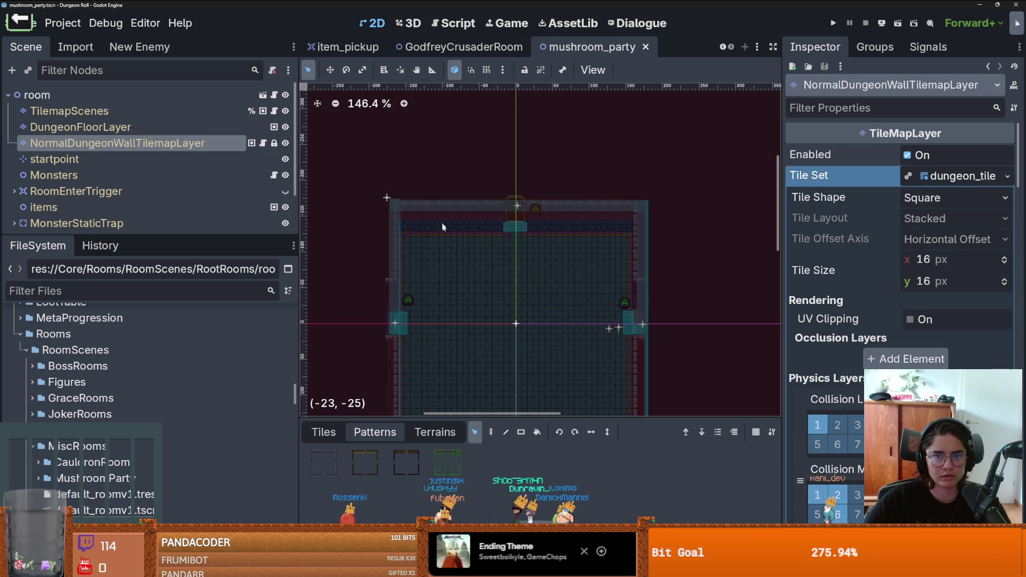
pyautogui.click(81, 99)
pyautogui.doubleClick(81, 98)
pyautogui.write('Mushroom')
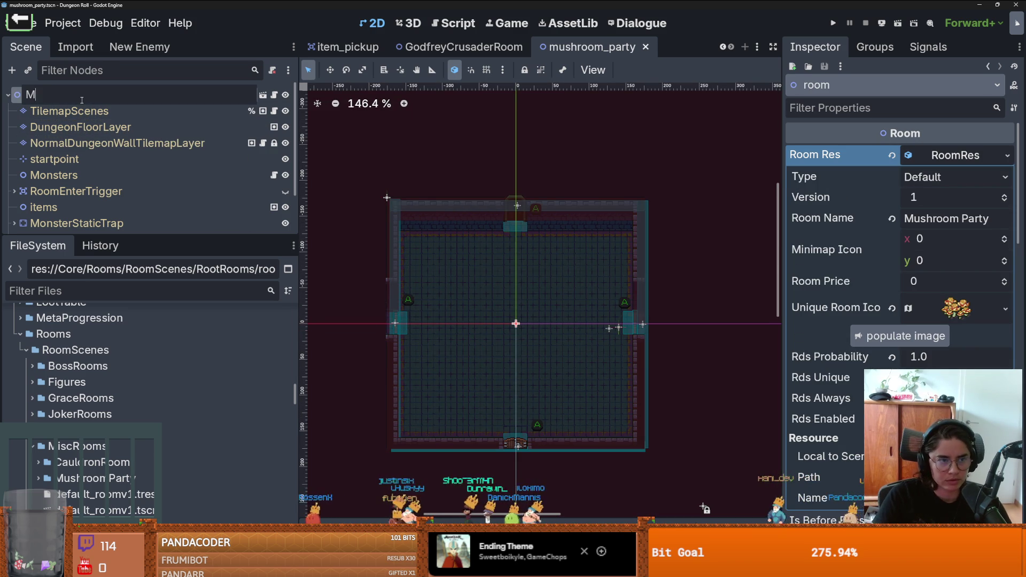
pyautogui.write('Party')
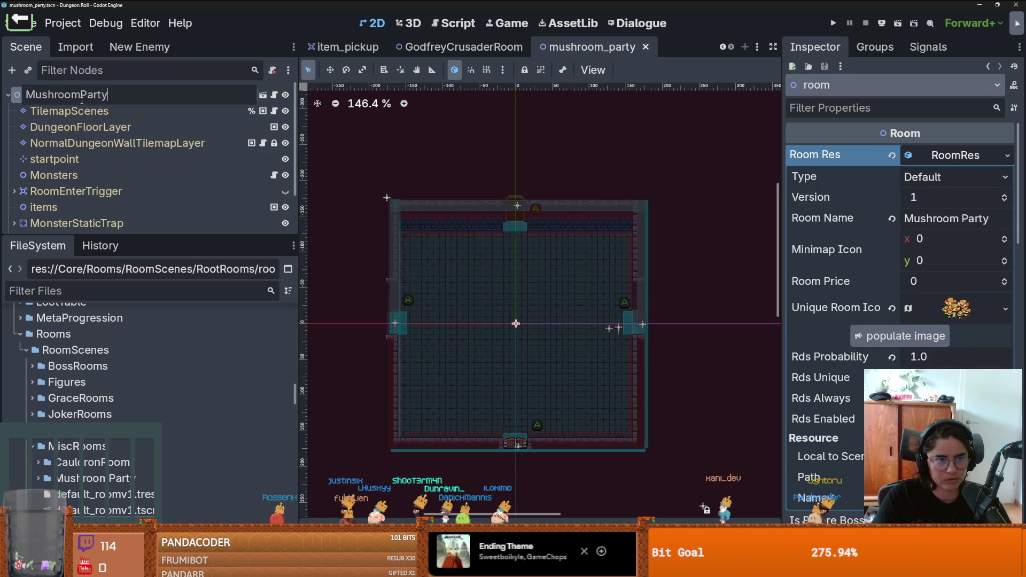
pyautogui.press('Return')
pyautogui.hotkey('ctrl', 's')
# Step: Paint the pine-tree forest pattern onto the NormalDungeonWallTilemapLayer
pyautogui.click(152, 140)
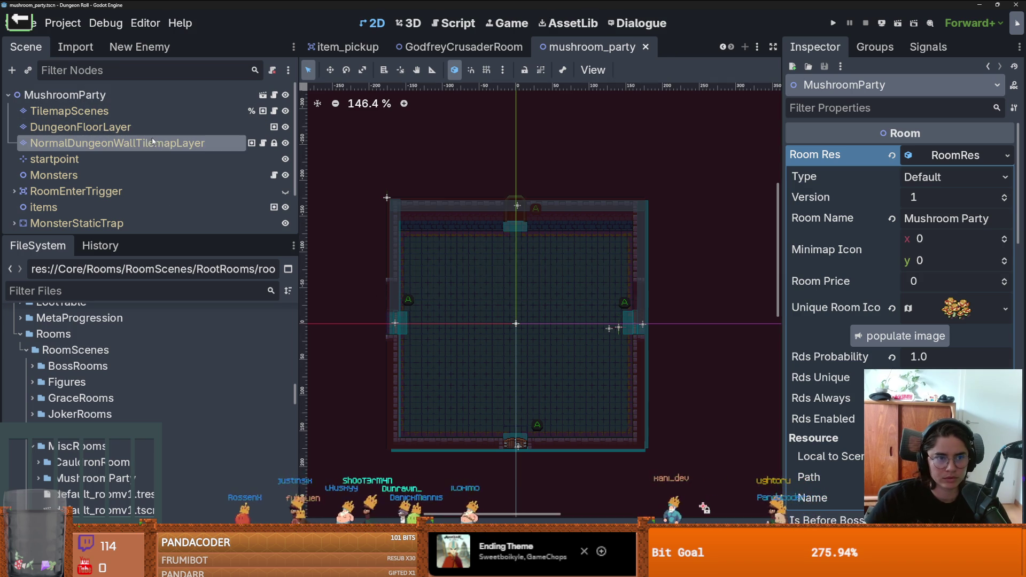
pyautogui.click(434, 468)
pyautogui.scroll(-5, 505, 240)
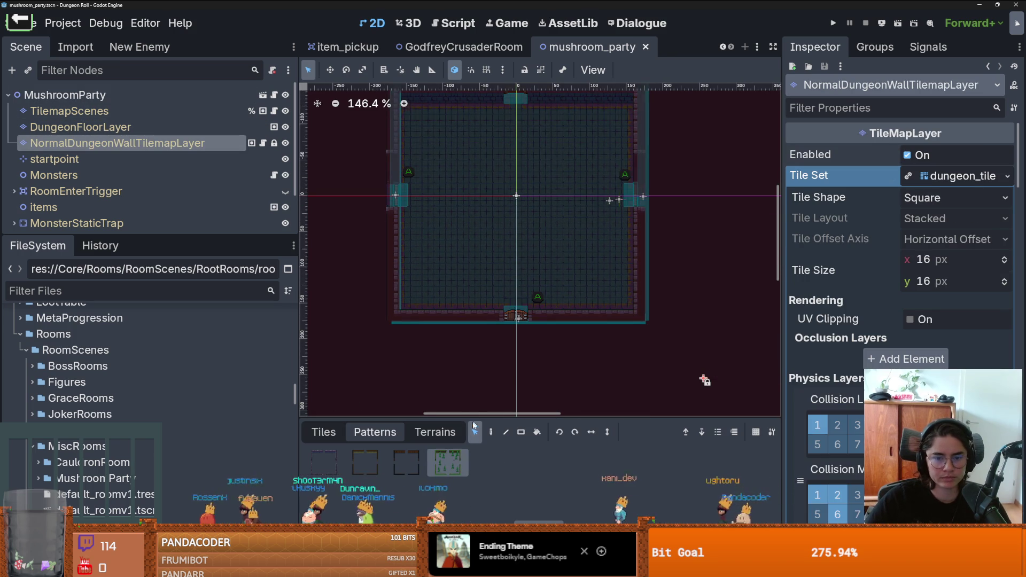
pyautogui.click(517, 198)
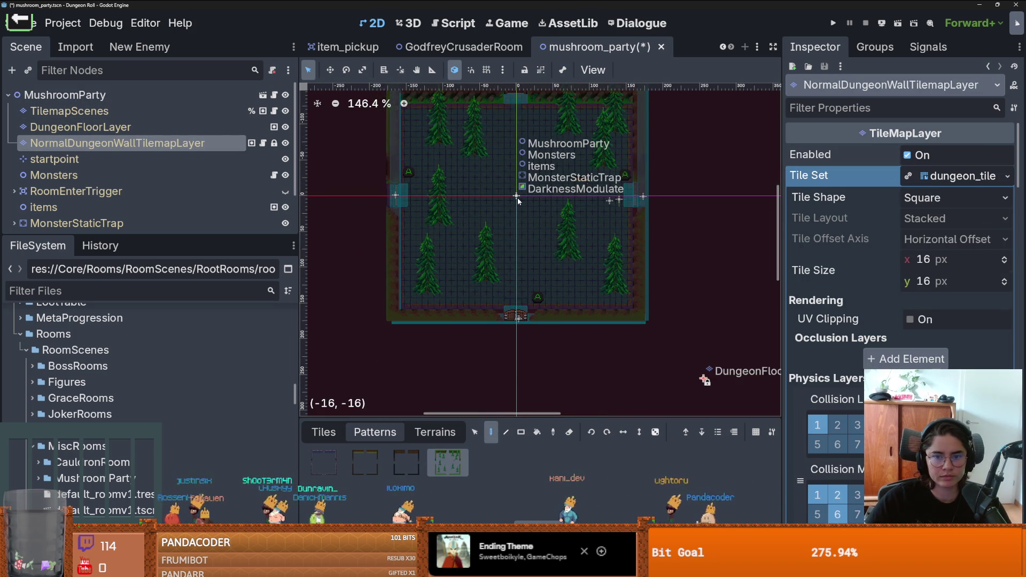
pyautogui.scroll(1, 514, 251)
# Step: Show the terrain list for the TilemapScenes node and make the panel taller
pyautogui.click(69, 111)
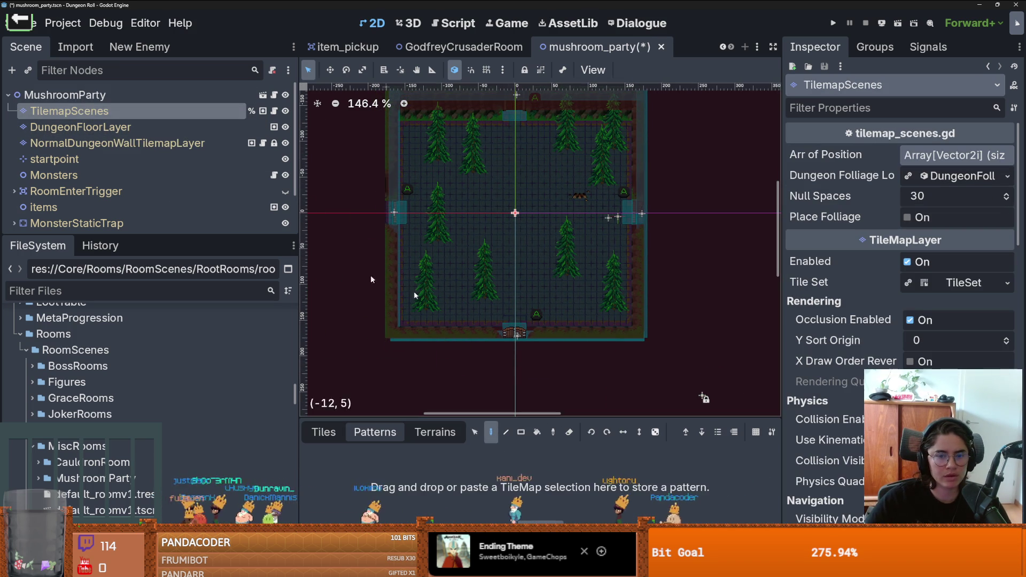
pyautogui.click(458, 432)
pyautogui.moveTo(464, 427); pyautogui.dragTo(464, 318)
# Step: Fill the DungeonFloorLayer across the room with grass_light terrain using a rectangle
pyautogui.click(500, 219)
pyautogui.scroll(-6, 359, 381)
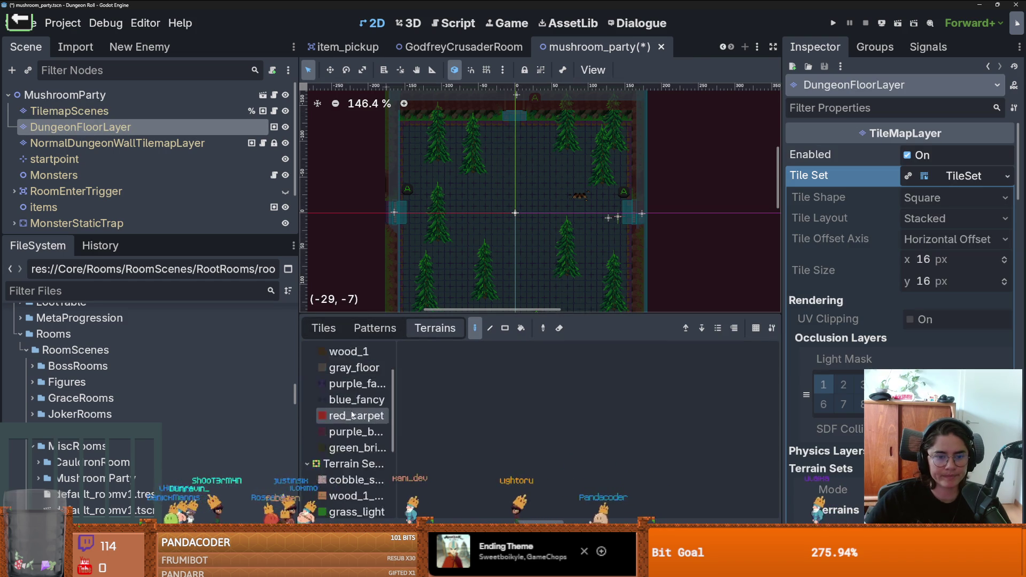
pyautogui.click(357, 363)
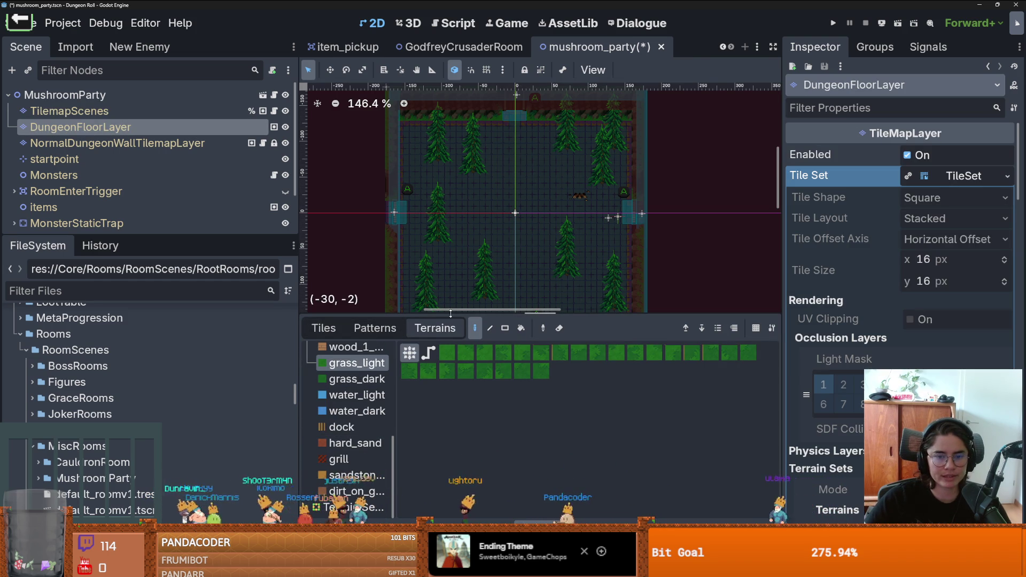
pyautogui.click(505, 328)
pyautogui.moveTo(534, 315); pyautogui.dragTo(533, 419)
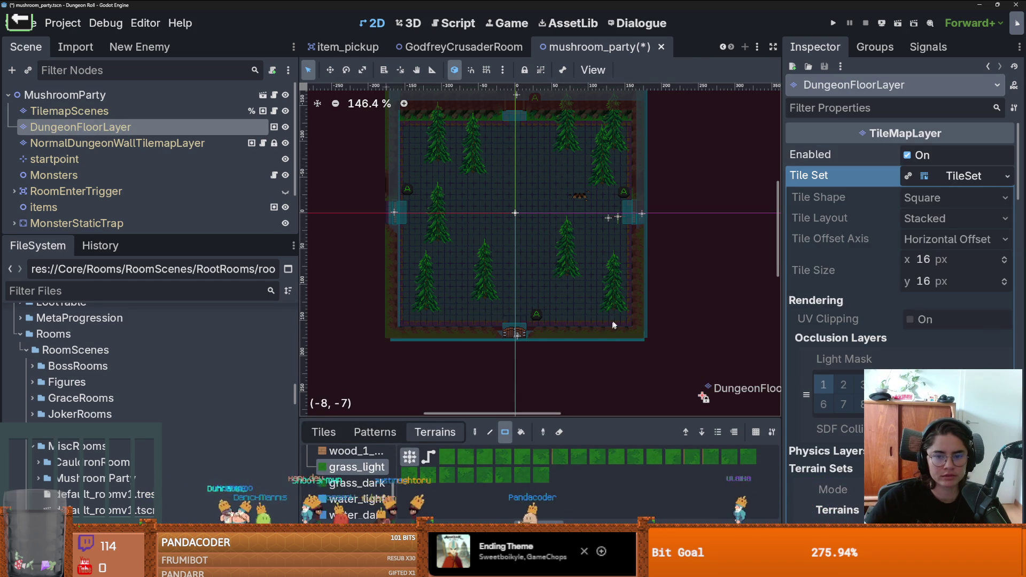
pyautogui.moveTo(623, 324)
pyautogui.mouseDown()
pyautogui.moveTo(468, 152)
pyautogui.moveTo(409, 124)
pyautogui.mouseUp()
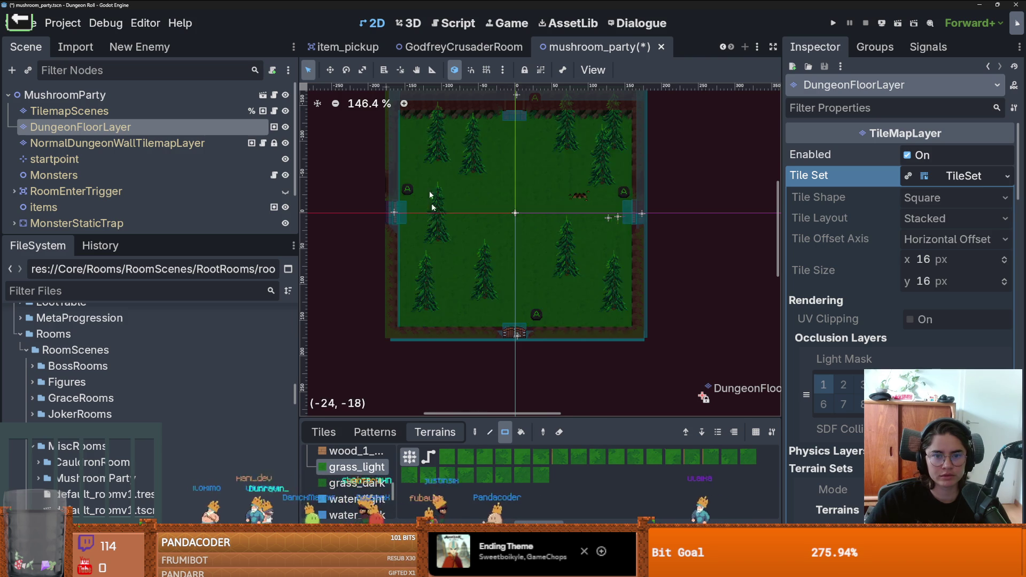
# Step: Patch the left and top doorways with grass_light and save the scene
pyautogui.scroll(3, 420, 232)
pyautogui.click(374, 211)
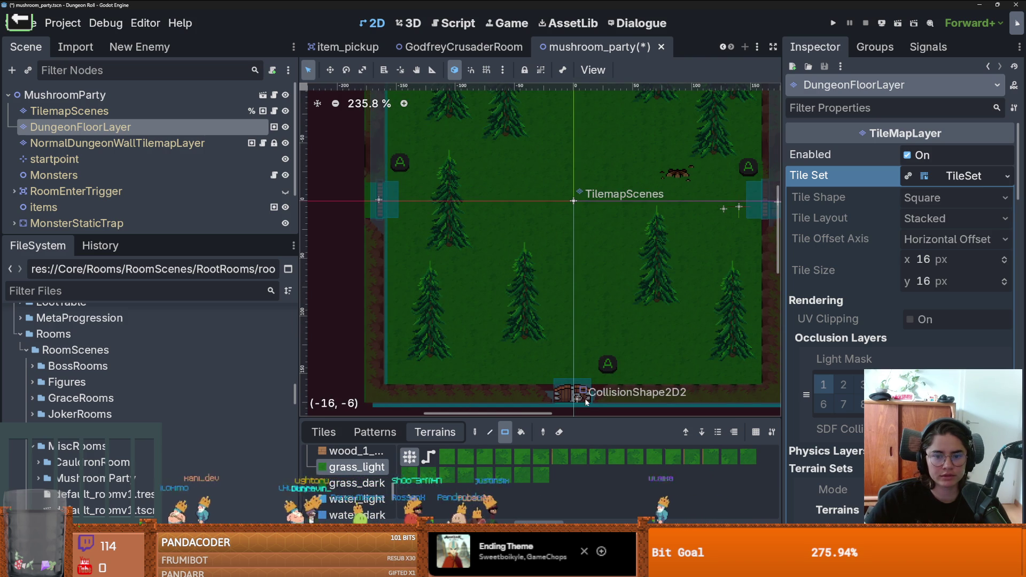
pyautogui.scroll(4, 639, 326)
pyautogui.hscroll(5, 638, 326)
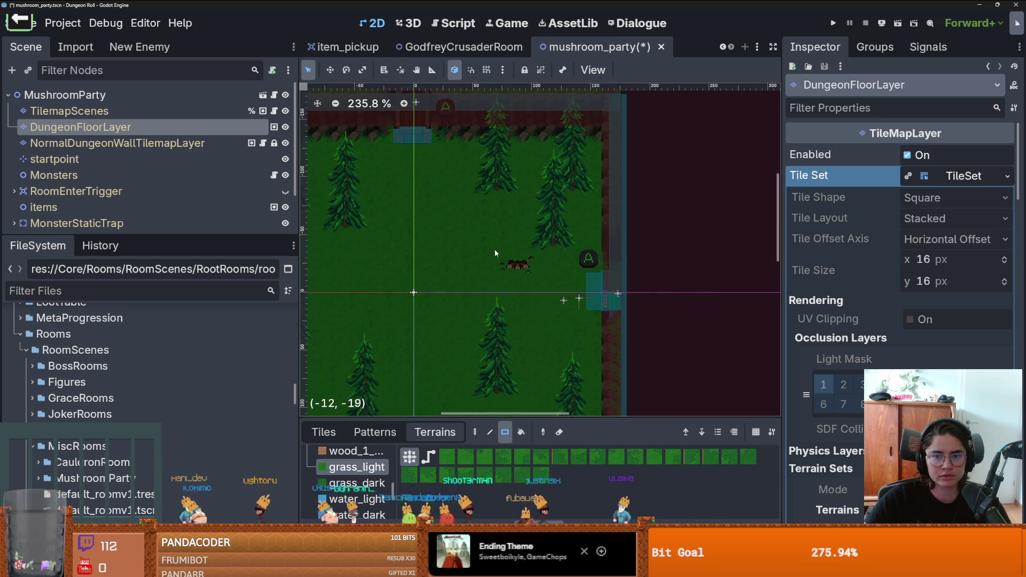
pyautogui.hscroll(-2, 504, 203)
pyautogui.moveTo(478, 131); pyautogui.dragTo(478, 131)
pyautogui.scroll(-1, 457, 229)
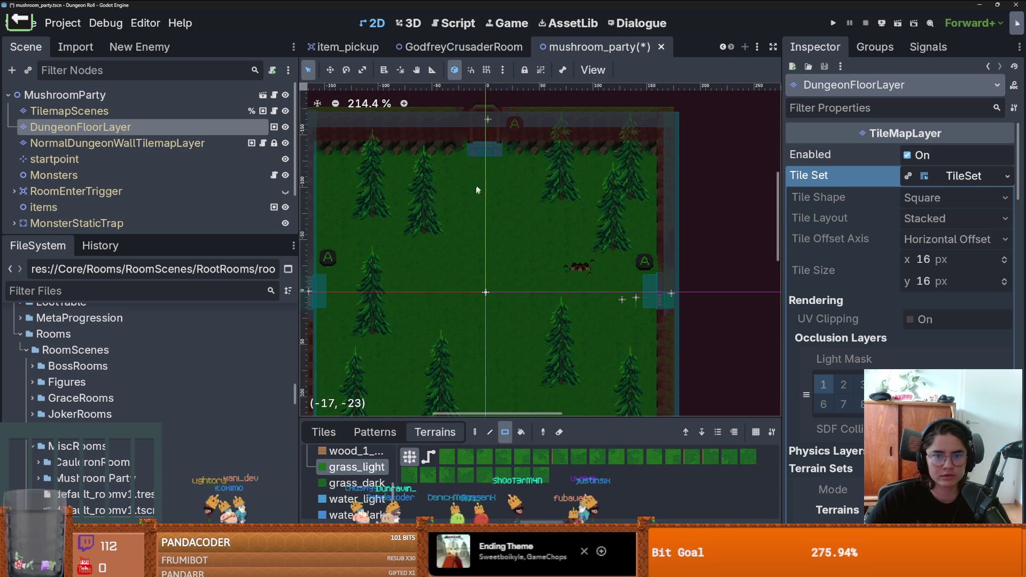
pyautogui.hotkey('ctrl', 's')
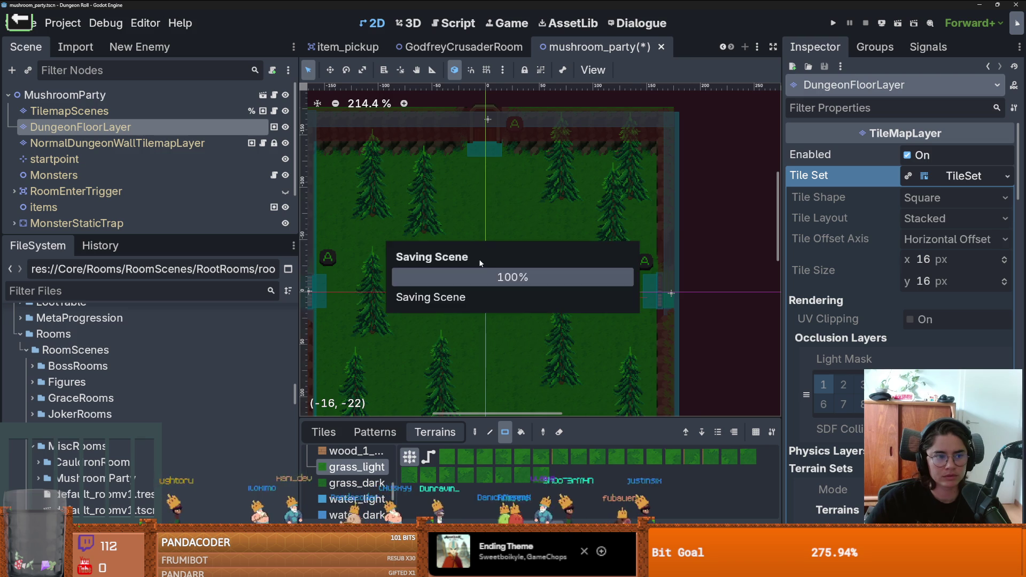
pyautogui.scroll(-1, 478, 258)
pyautogui.click(177, 143)
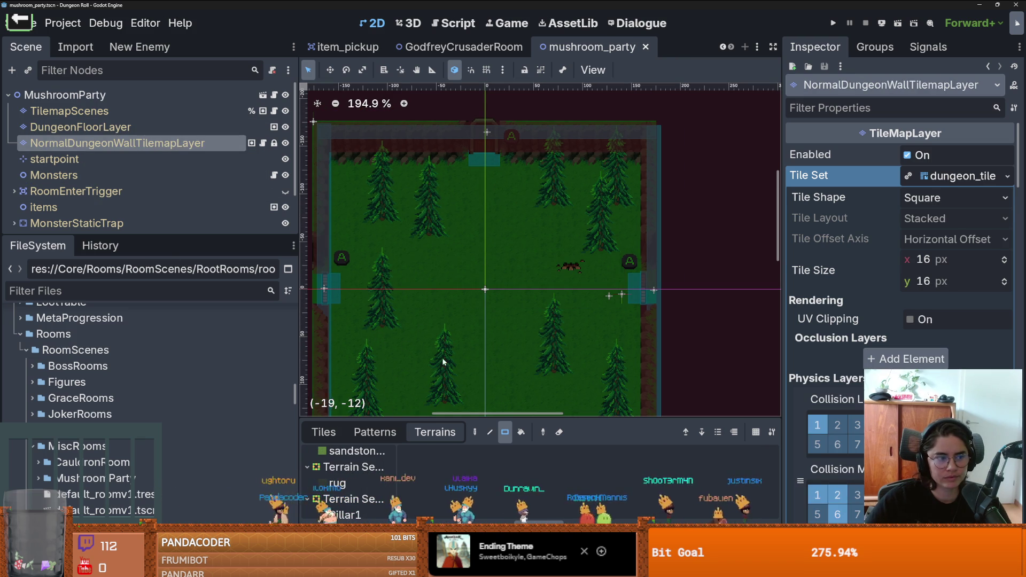
# Step: On the wall layer, switch to tile-by-tile terrain painting and browse atlas sources and terrain sets
pyautogui.scroll(-2, 440, 362)
pyautogui.click(475, 432)
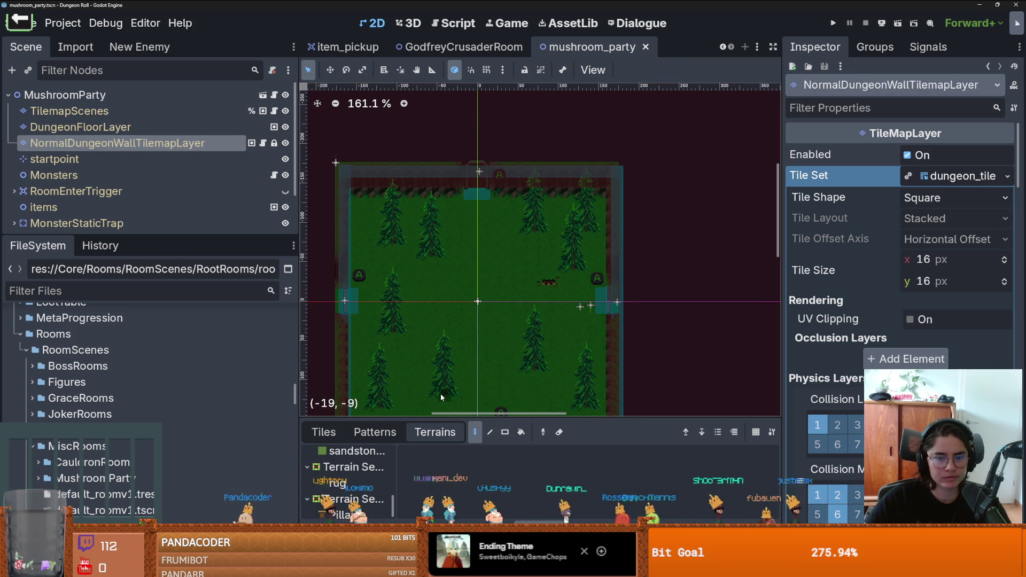
pyautogui.click(323, 432)
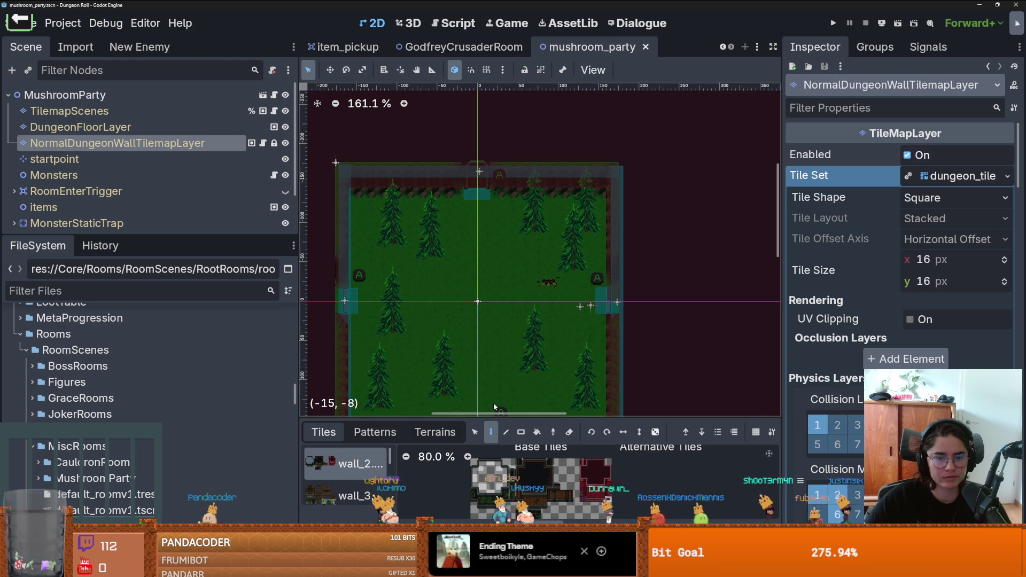
pyautogui.scroll(-1, 525, 310)
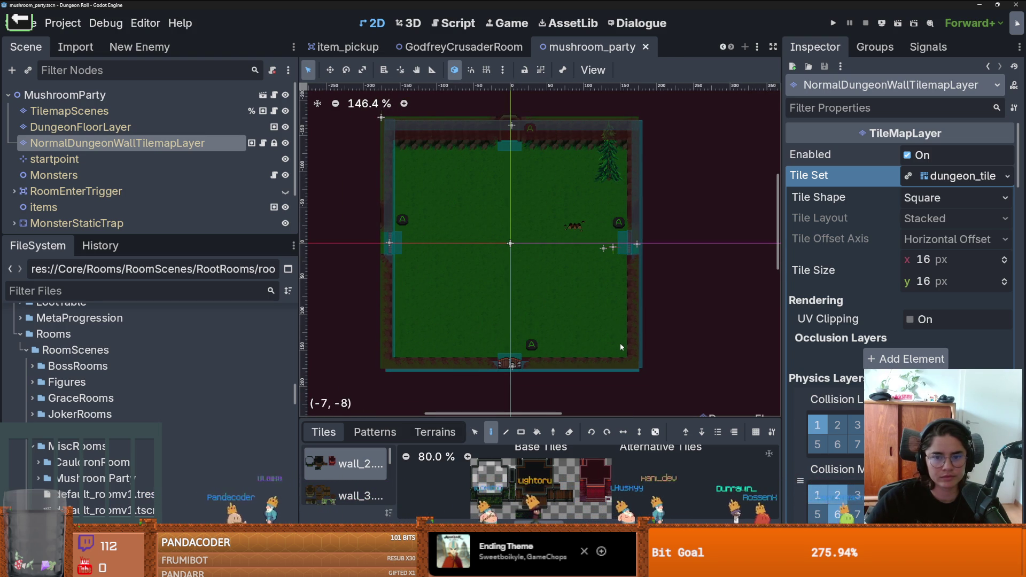
pyautogui.scroll(1, 532, 260)
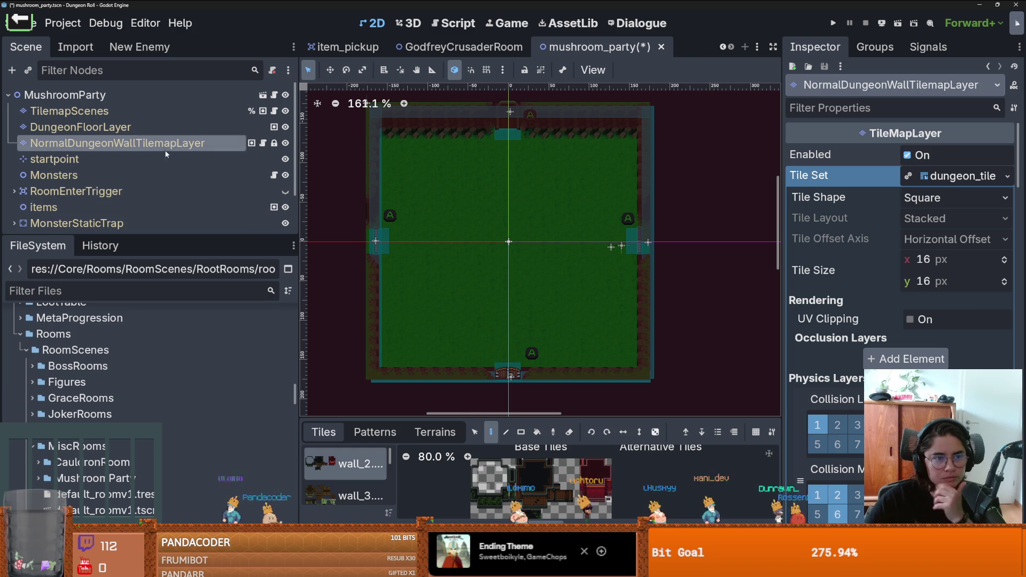
pyautogui.click(435, 432)
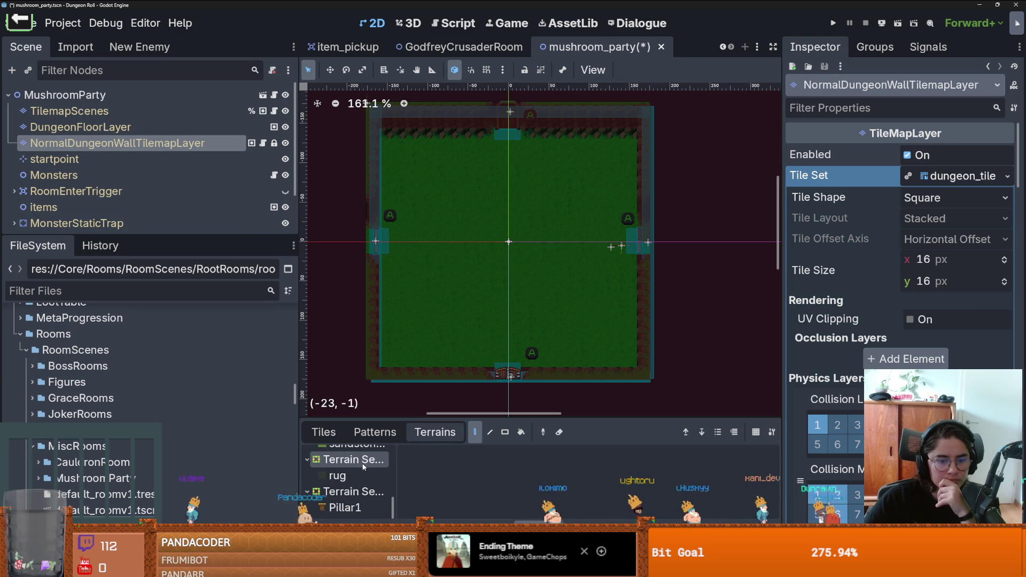
pyautogui.moveTo(369, 416); pyautogui.dragTo(368, 360)
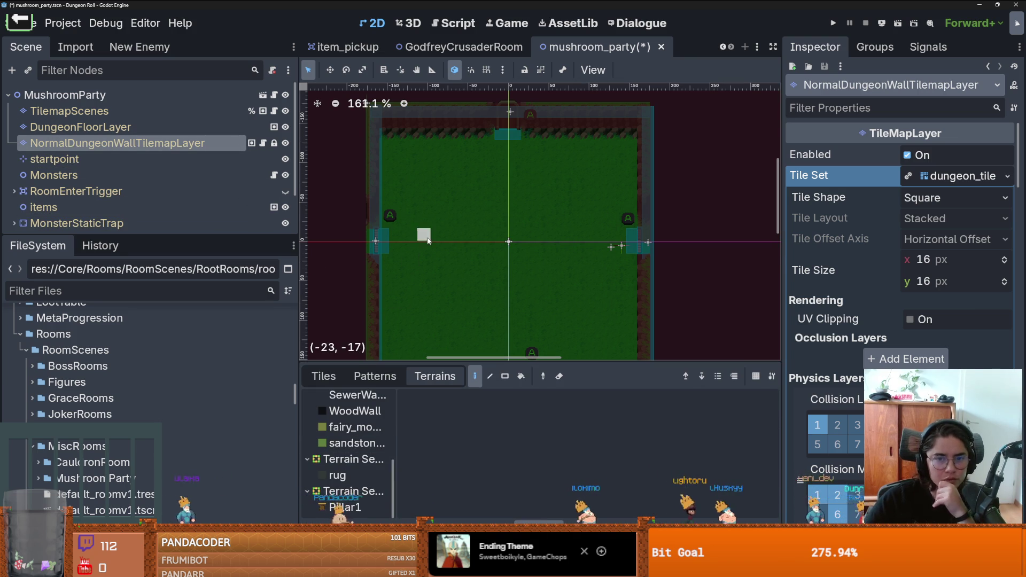
# Step: Compare the Tiles, Patterns and Terrains tabs, then pick the wall_3 tile source
pyautogui.scroll(-3, 431, 253)
pyautogui.scroll(-3, 431, 254)
pyautogui.click(323, 376)
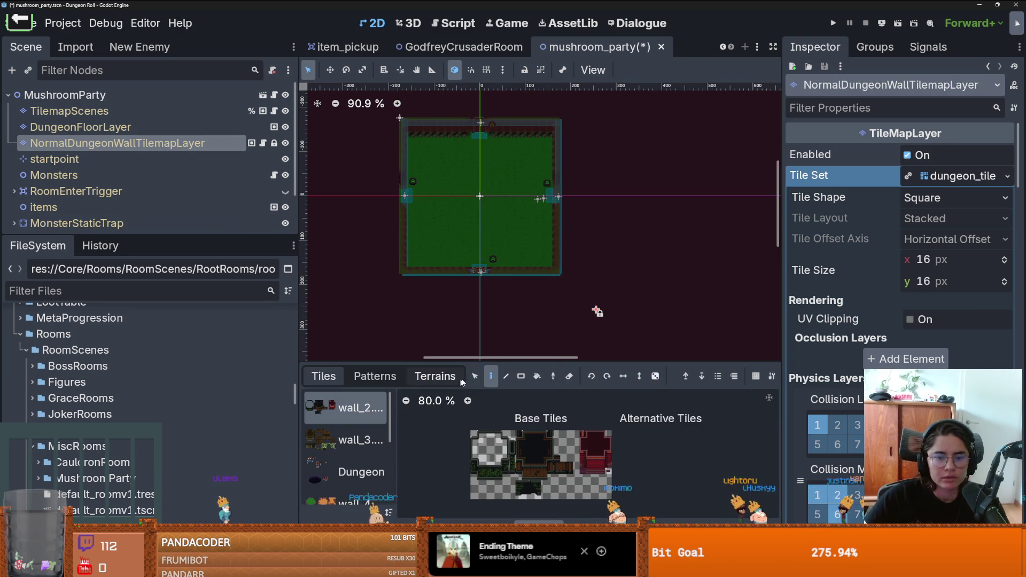
pyautogui.click(395, 384)
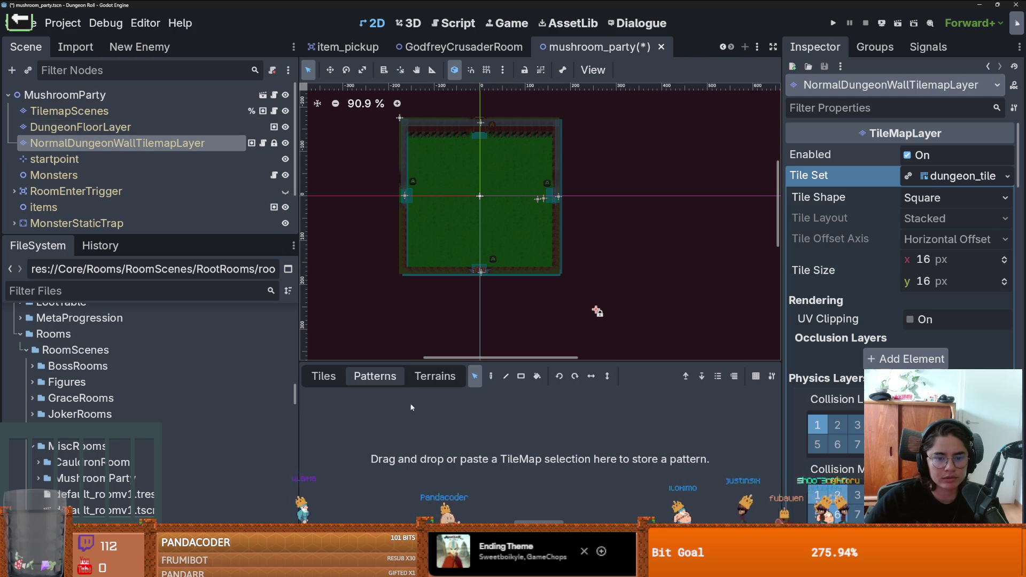
pyautogui.click(446, 380)
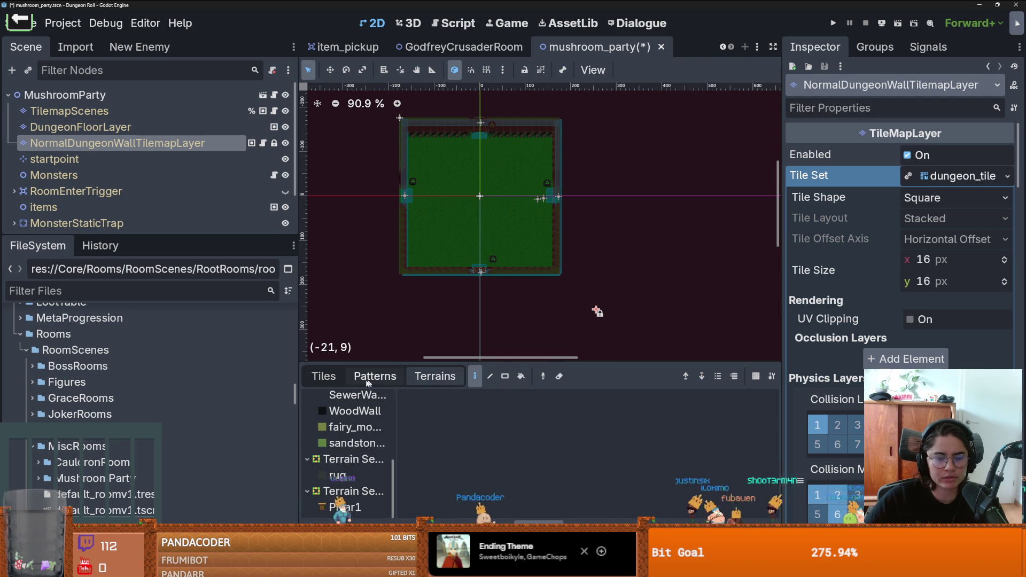
pyautogui.click(329, 377)
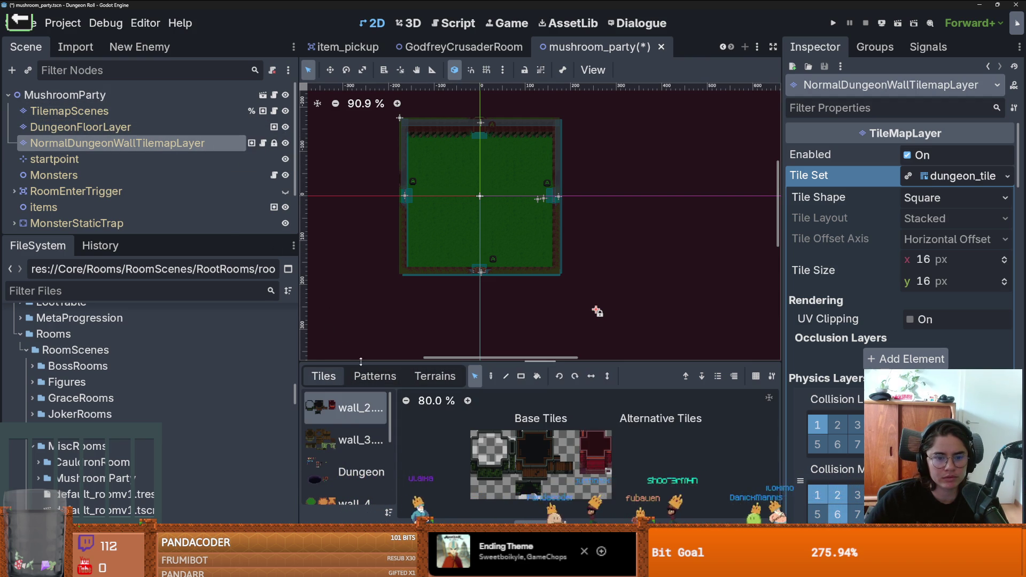
pyautogui.click(369, 376)
pyautogui.click(337, 376)
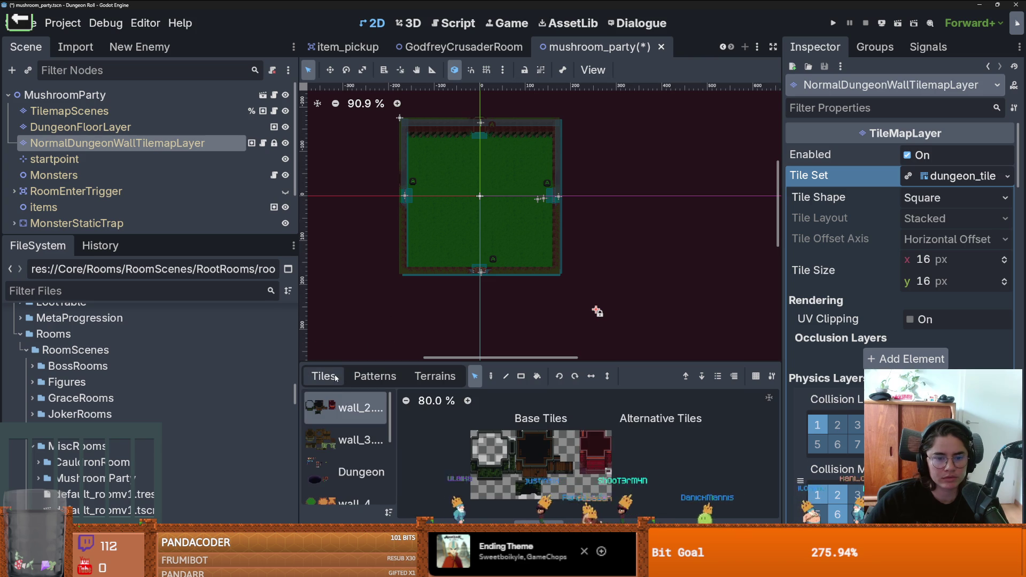
pyautogui.click(334, 433)
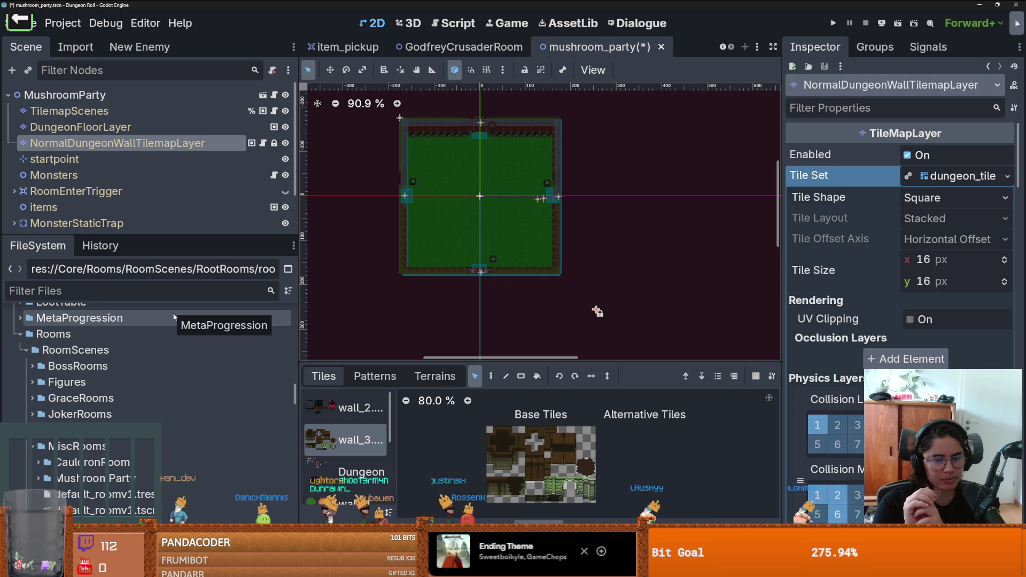
# Step: Zoom the canvas on the mushroom_party room and save the scene
pyautogui.scroll(3, 492, 190)
pyautogui.scroll(-1, 500, 309)
pyautogui.scroll(2, 500, 308)
pyautogui.hotkey('ctrl', 's')
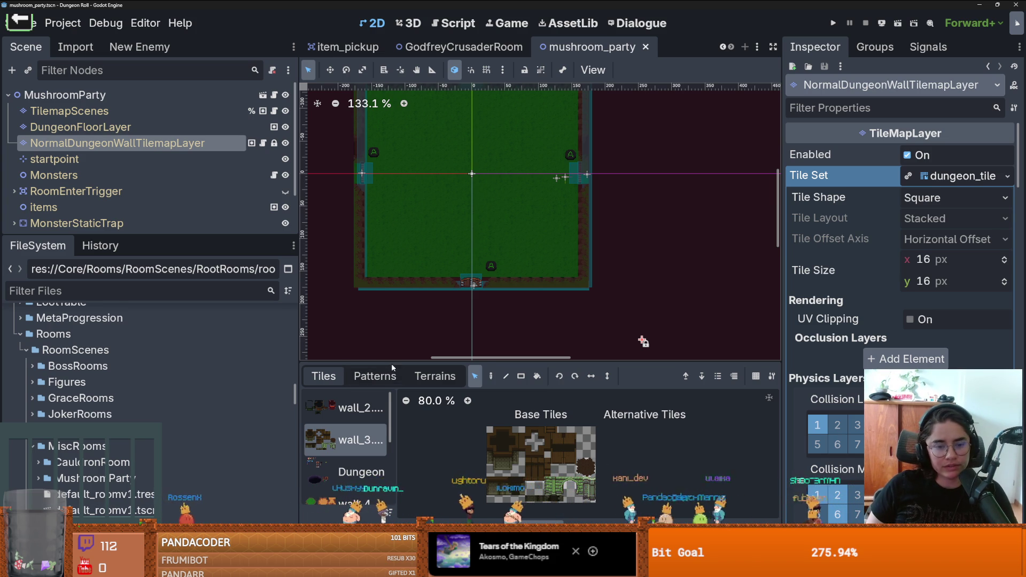
pyautogui.scroll(3, 363, 134)
pyautogui.click(69, 111)
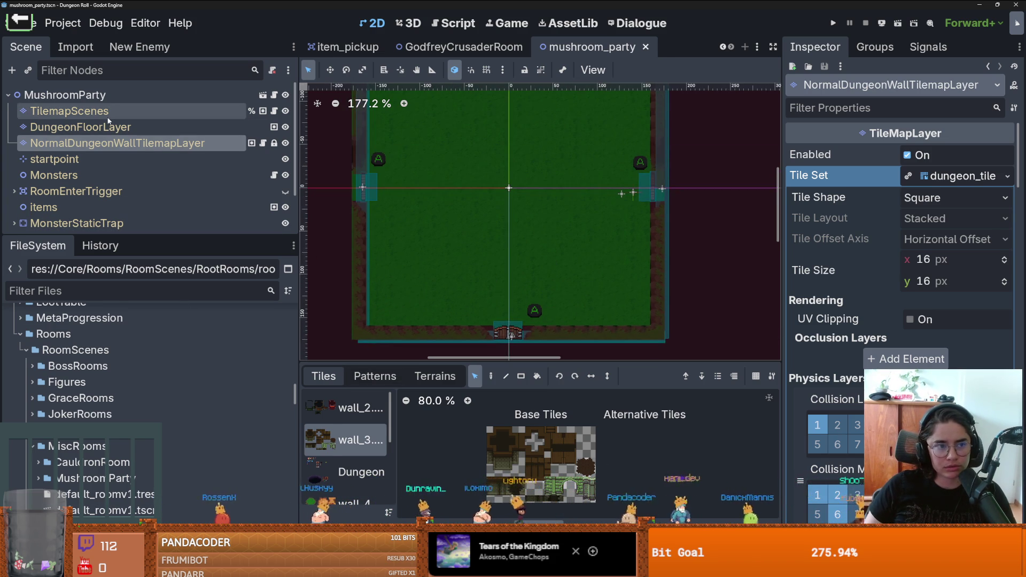
# Step: Widen the tile collection list and pick mushroom_1 from the Decorative collection
pyautogui.scroll(-3, 534, 444)
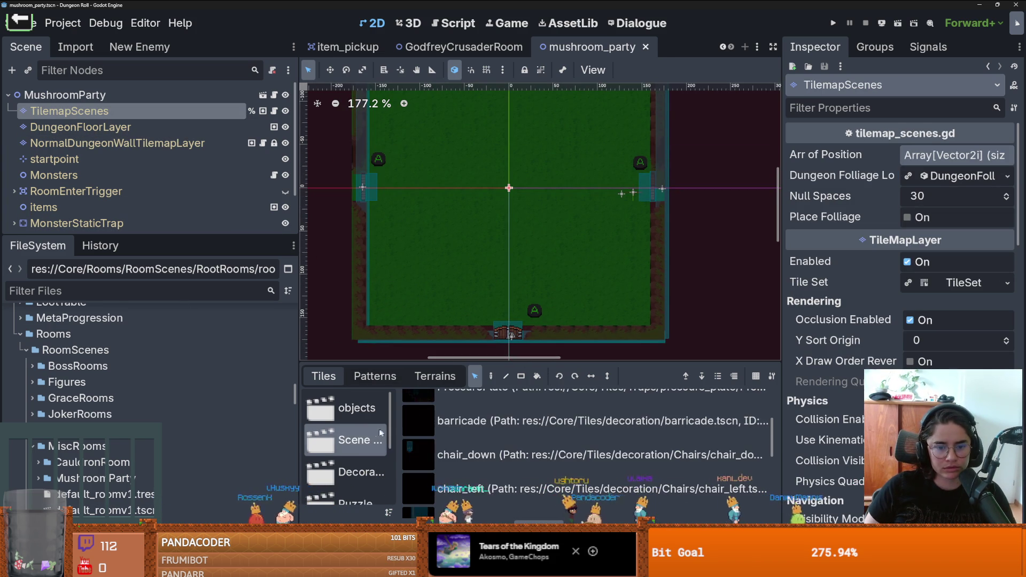
pyautogui.scroll(-3, 362, 438)
pyautogui.moveTo(397, 422); pyautogui.dragTo(465, 422)
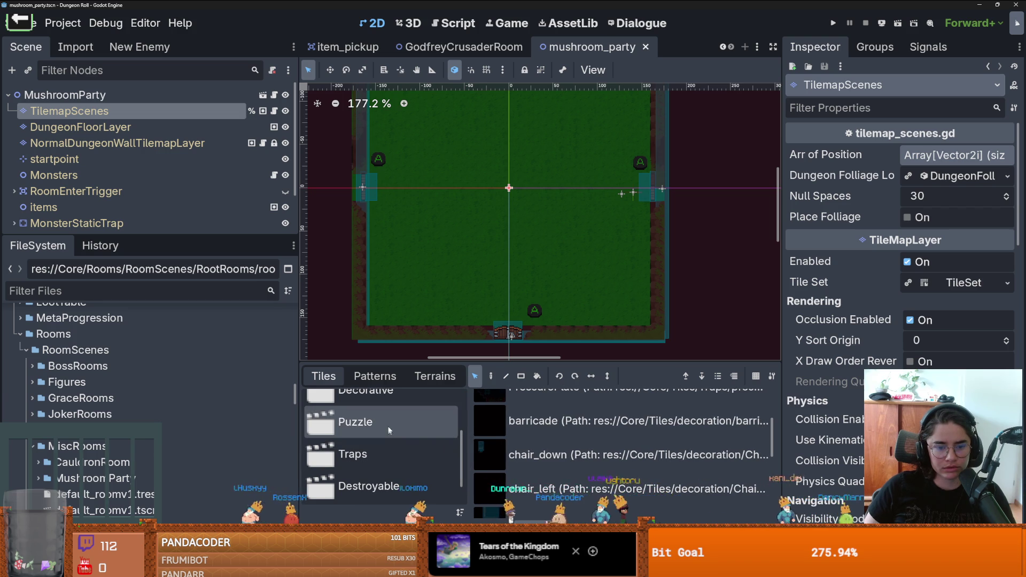
pyautogui.click(406, 398)
pyautogui.scroll(-3, 554, 454)
pyautogui.scroll(2, 553, 454)
pyautogui.click(535, 404)
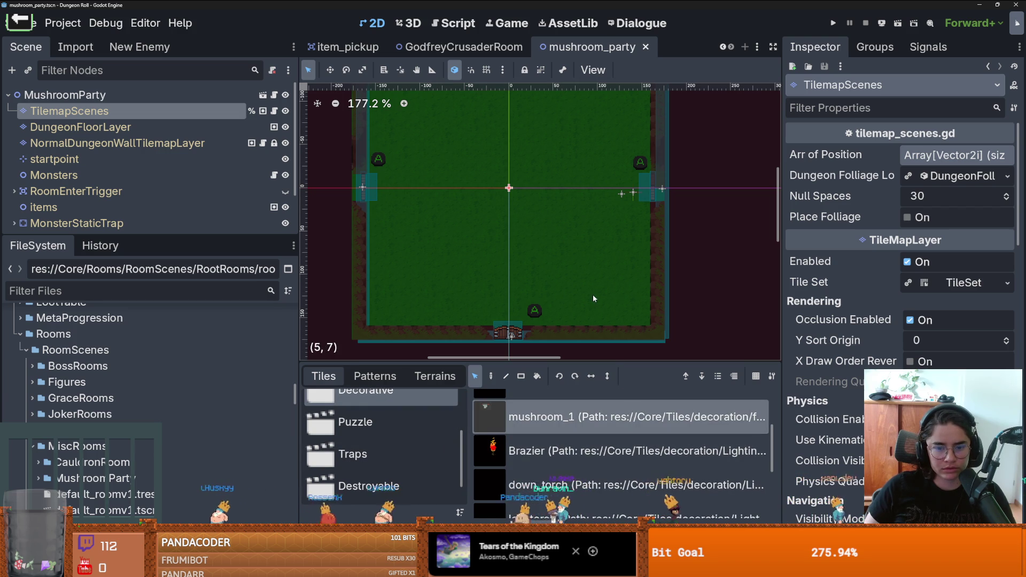
# Step: Switch to the Foliage collection and pick the anamita_muscaria tile
pyautogui.scroll(-2, 537, 443)
pyautogui.scroll(3, 543, 444)
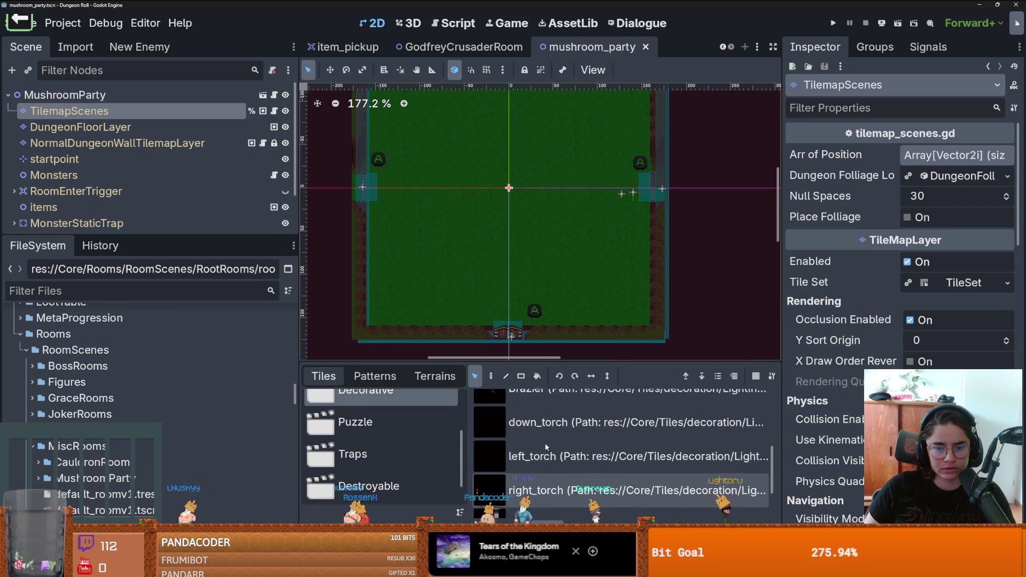
pyautogui.scroll(2, 546, 447)
pyautogui.scroll(-1, 384, 439)
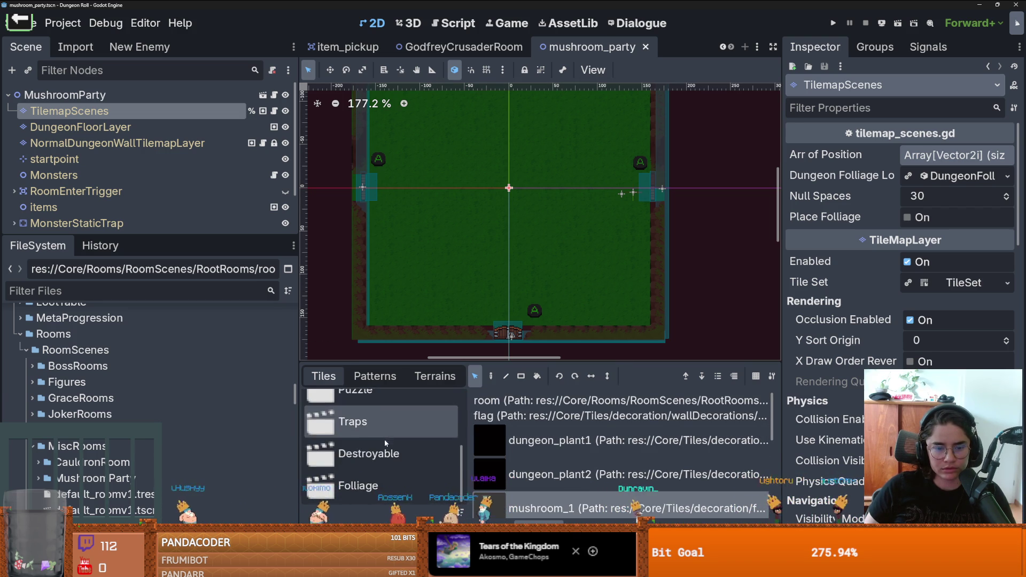
pyautogui.click(358, 486)
pyautogui.click(551, 416)
pyautogui.scroll(-2, 500, 305)
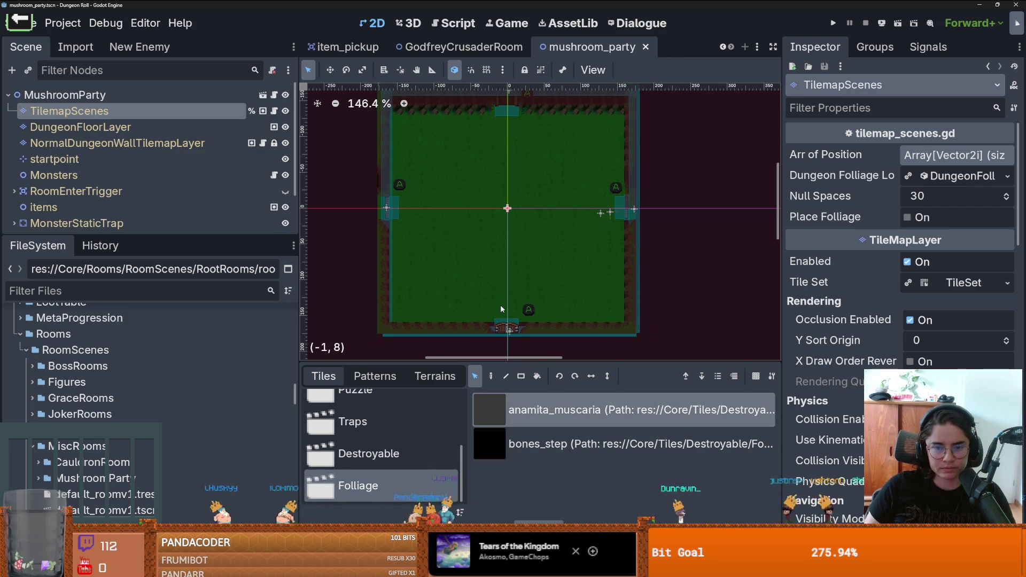
# Step: Paint anamita_muscaria mushrooms scattered across the whole room's grass floor
pyautogui.click(491, 376)
pyautogui.click(531, 300)
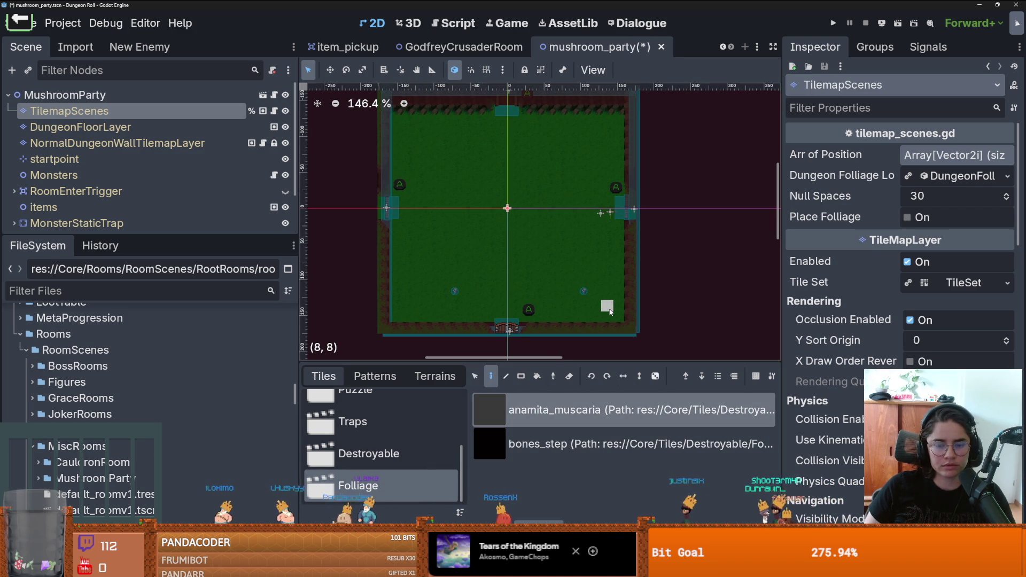
pyautogui.click(596, 300)
pyautogui.click(583, 277)
pyautogui.click(526, 266)
pyautogui.click(515, 266)
pyautogui.click(501, 268)
pyautogui.click(408, 257)
pyautogui.click(420, 257)
pyautogui.click(432, 268)
pyautogui.click(467, 268)
pyautogui.click(455, 268)
pyautogui.click(443, 269)
pyautogui.click(467, 234)
pyautogui.click(513, 280)
pyautogui.click(420, 292)
pyautogui.click(490, 222)
pyautogui.click(502, 223)
pyautogui.click(514, 210)
pyautogui.click(584, 223)
pyautogui.click(571, 211)
pyautogui.click(490, 130)
pyautogui.click(420, 143)
pyautogui.click(478, 142)
pyautogui.click(572, 142)
pyautogui.click(490, 165)
pyautogui.click(502, 177)
pyautogui.click(572, 188)
pyautogui.click(455, 211)
pyautogui.click(549, 257)
pyautogui.click(561, 258)
pyautogui.click(549, 280)
pyautogui.click(561, 280)
pyautogui.click(560, 292)
pyautogui.click(561, 303)
pyautogui.click(572, 304)
# Step: Clear the test mushrooms and save mushroom_party with a plain grass floor
pyautogui.scroll(-1, 477, 305)
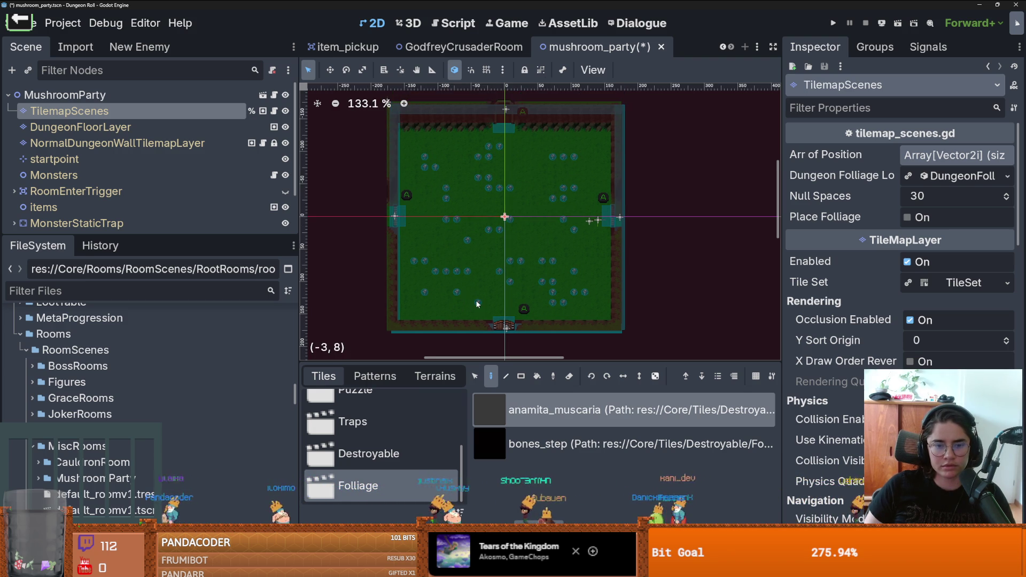
pyautogui.scroll(3, 478, 304)
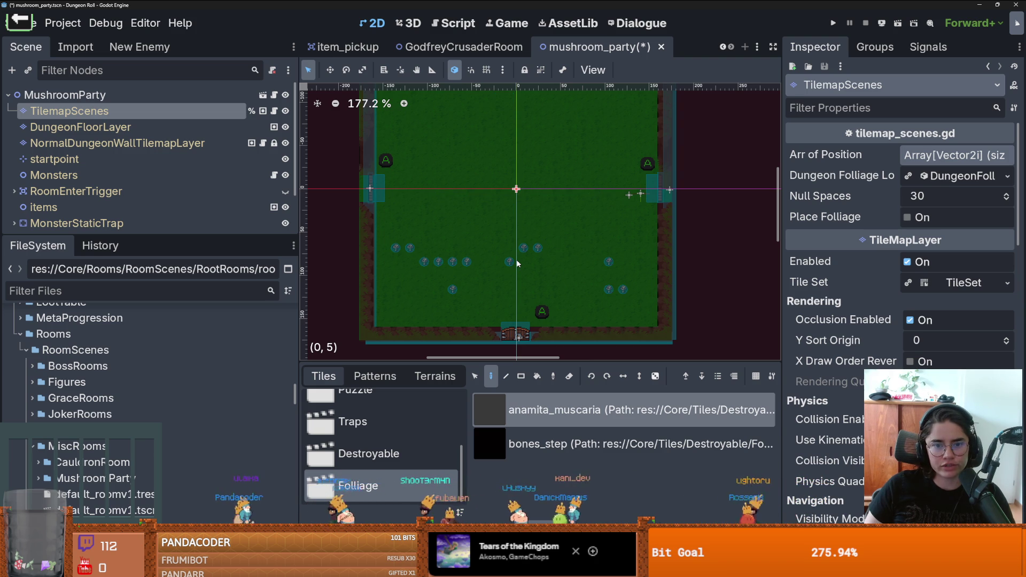
pyautogui.hotkey('ctrl', 's')
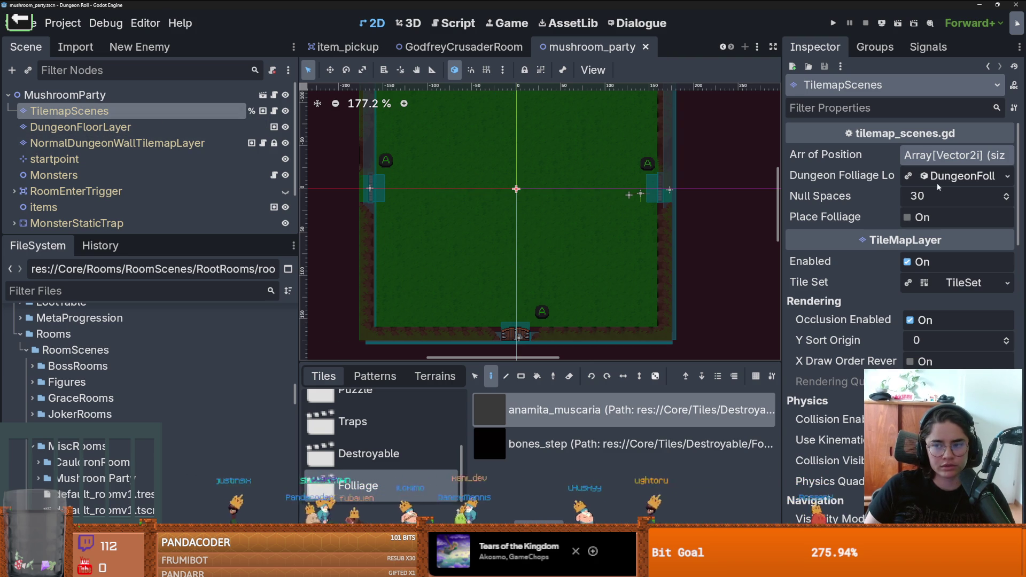
pyautogui.click(938, 183)
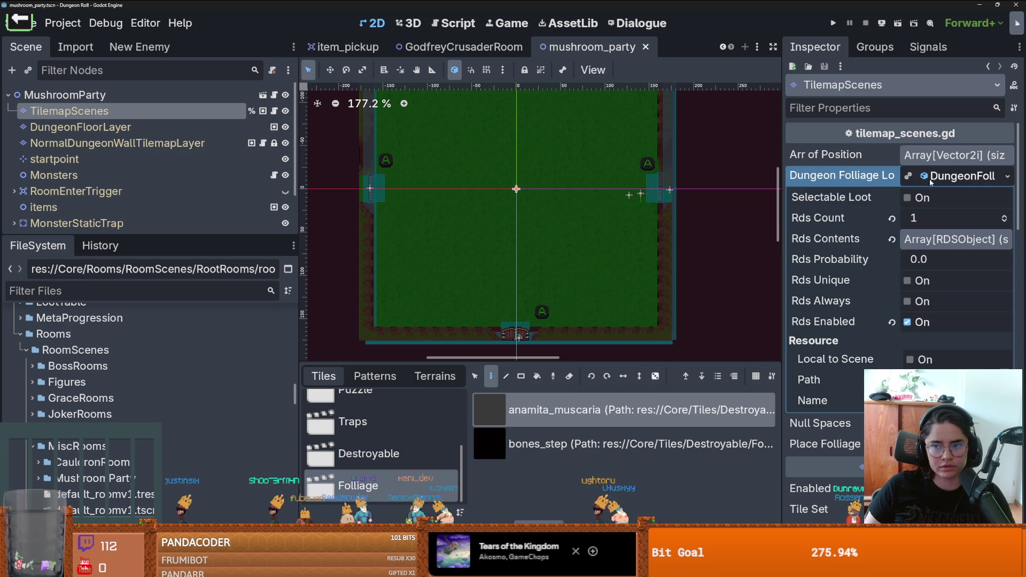
# Step: Expand the foliage loot table and remove mushroom.tres and dungeon_plant_1.tres from its contents
pyautogui.moveTo(780, 177); pyautogui.dragTo(636, 178)
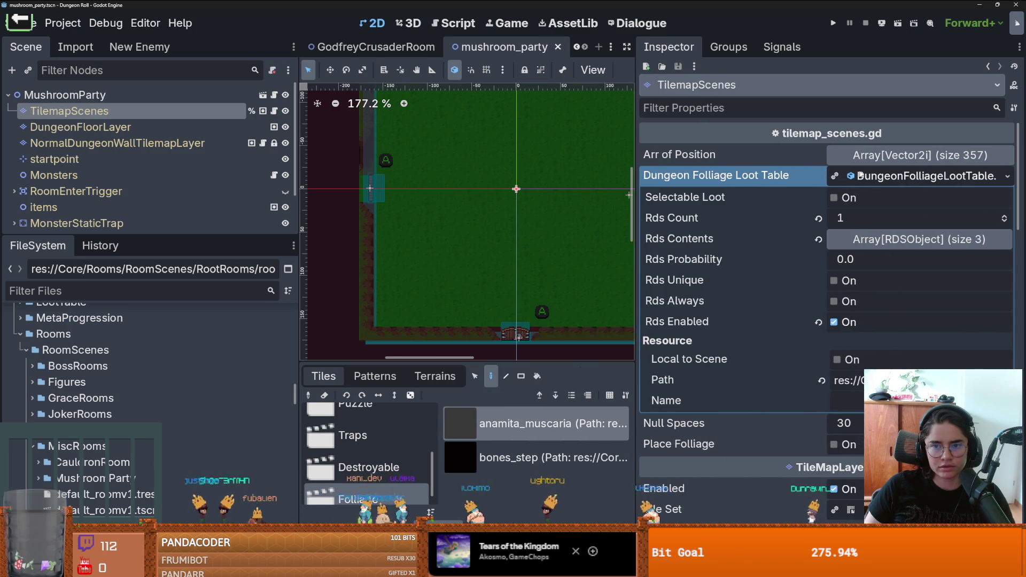
pyautogui.click(919, 155)
pyautogui.click(919, 155)
pyautogui.click(914, 175)
pyautogui.click(914, 175)
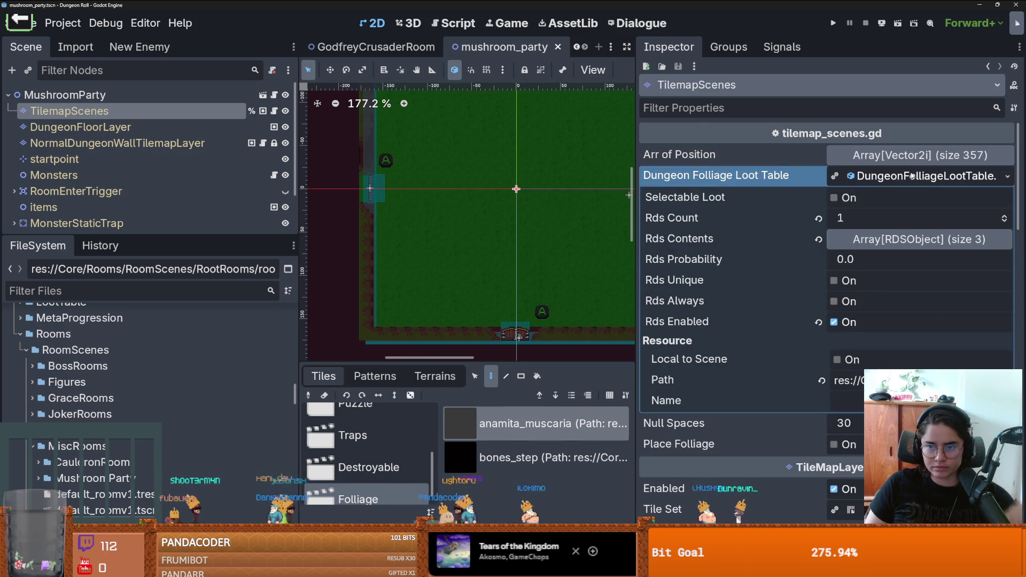
pyautogui.click(908, 239)
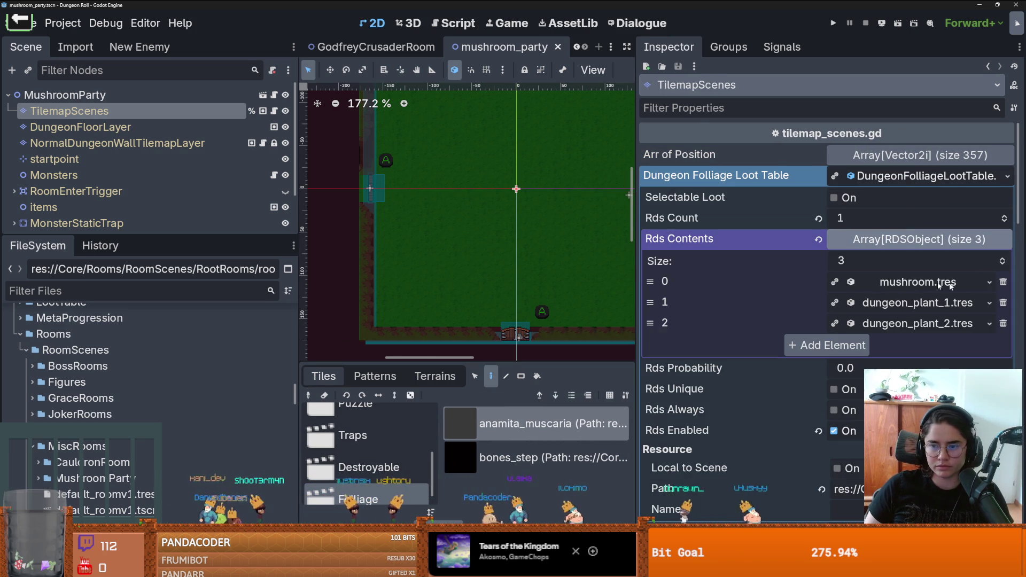
pyautogui.click(1003, 282)
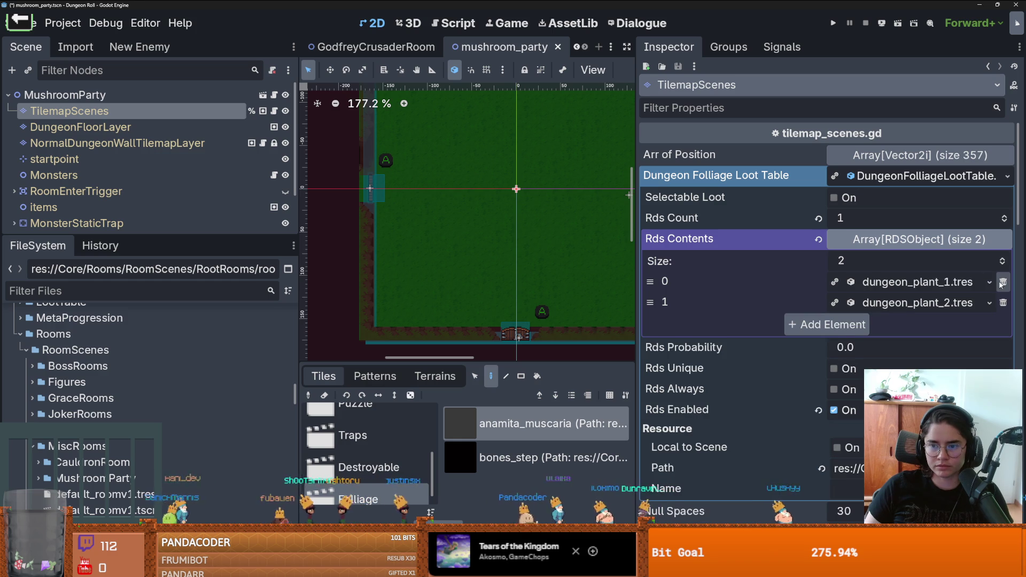
pyautogui.click(1003, 282)
# Step: Load AnamitaMuscaria.tres as the remaining loot entry with probability 1.0
pyautogui.click(991, 282)
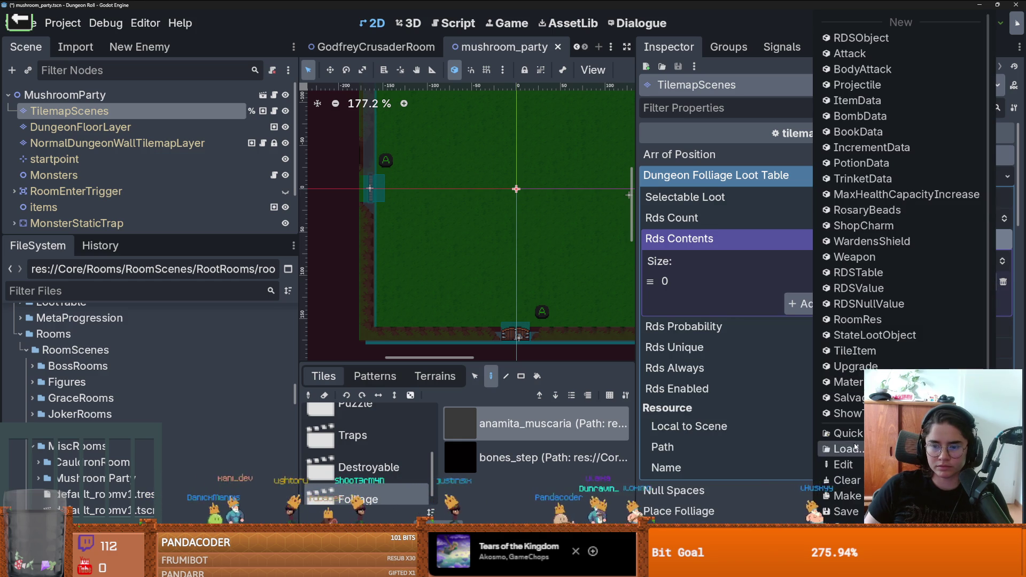
pyautogui.click(858, 434)
pyautogui.write('anami')
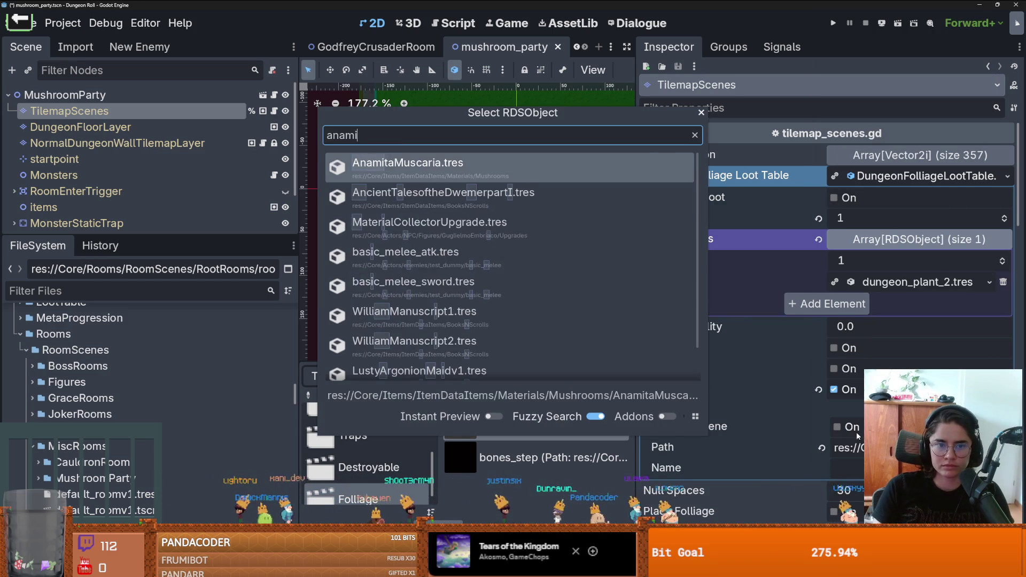
pyautogui.press('Return')
pyautogui.click(893, 239)
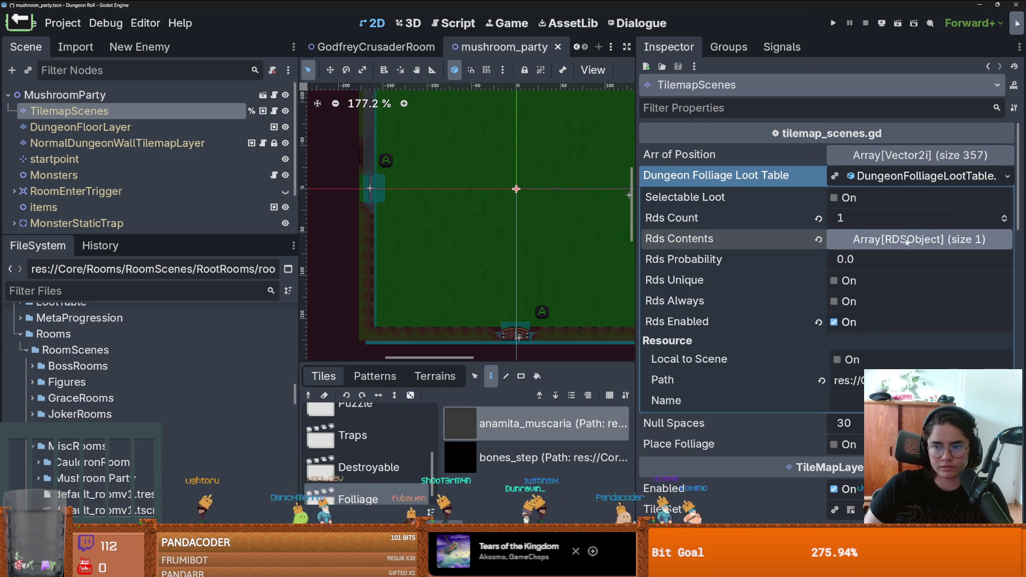
pyautogui.click(866, 260)
pyautogui.press('Return')
# Step: Turn on Place Foliage for the room and save the scene
pyautogui.click(850, 235)
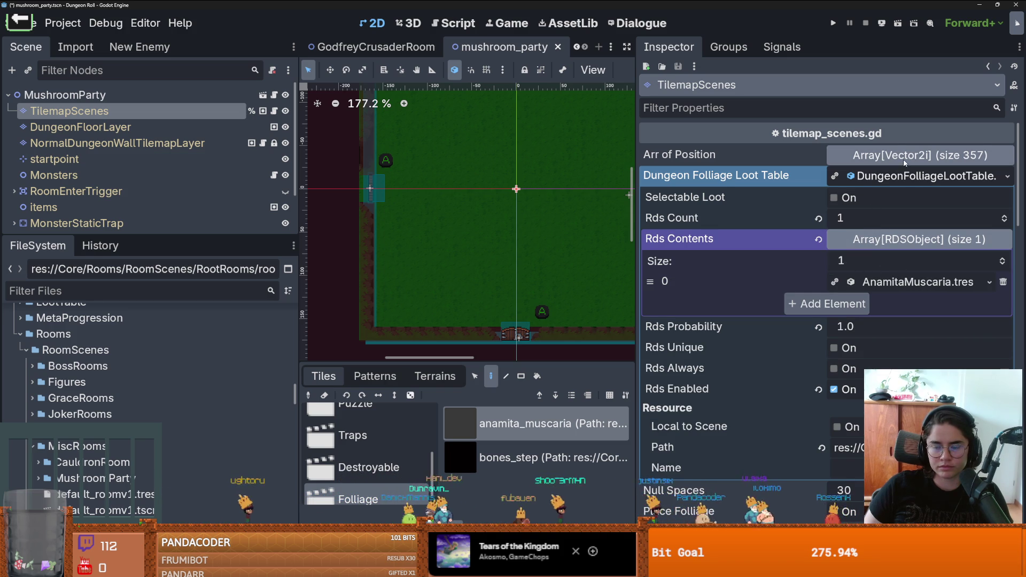
pyautogui.click(908, 176)
pyautogui.click(833, 218)
pyautogui.hotkey('ctrl', 's')
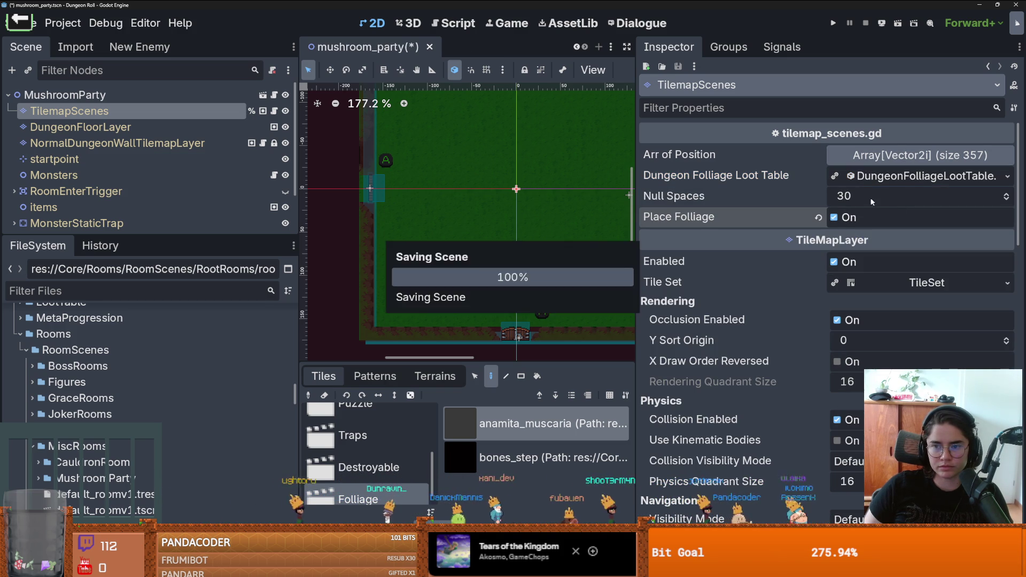
pyautogui.click(867, 176)
pyautogui.click(866, 176)
pyautogui.click(864, 175)
pyautogui.click(862, 175)
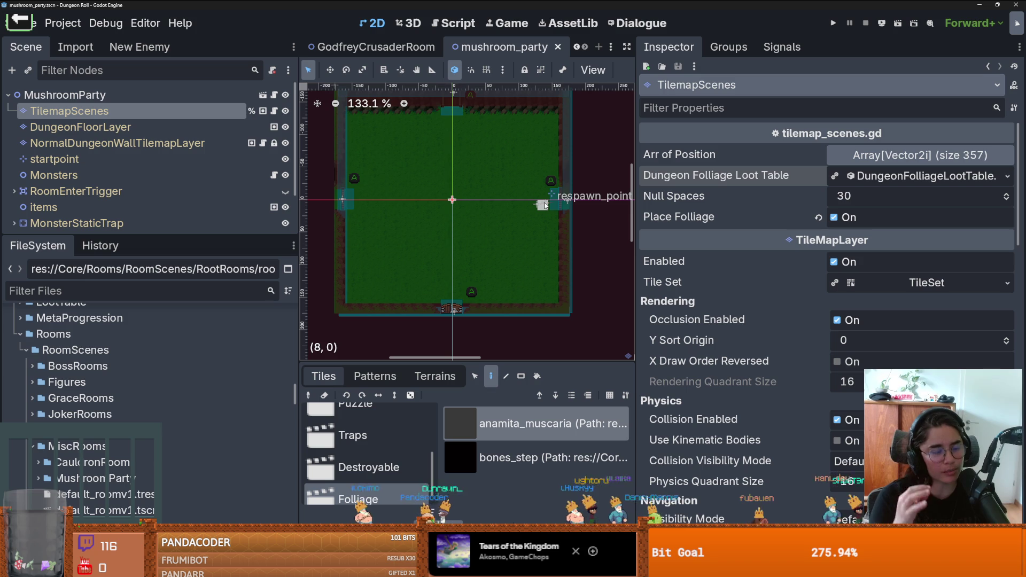
# Step: Zoom out the canvas and save the mushroom_party scene with foliage placement on
pyautogui.scroll(-1, 556, 225)
pyautogui.hotkey('ctrl', 's')
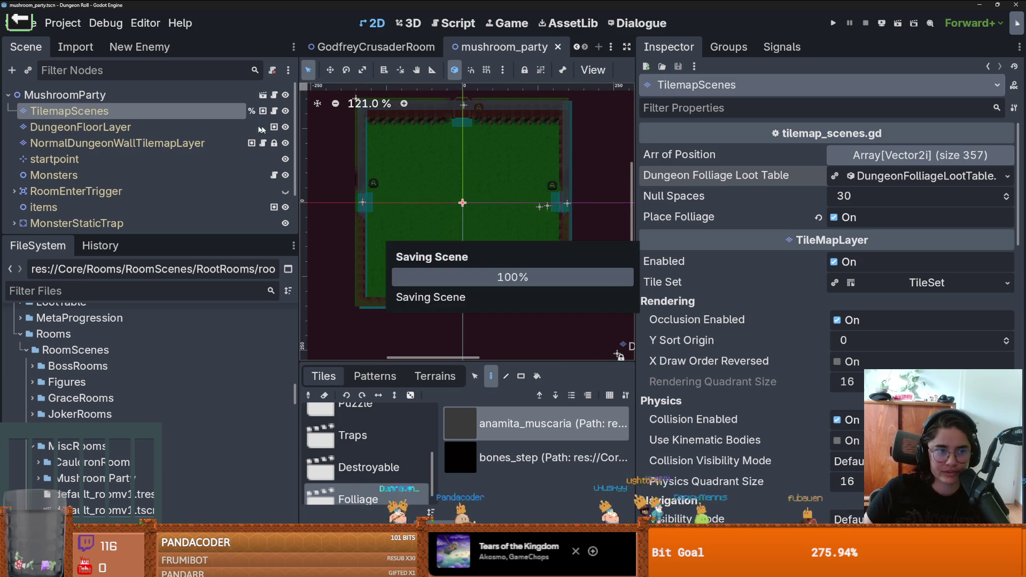
pyautogui.click(230, 96)
# Step: Save the RoomRes as mushroom_party.tres and narrow the side docks to widen the 2D view
pyautogui.hotkey('ctrl', 's')
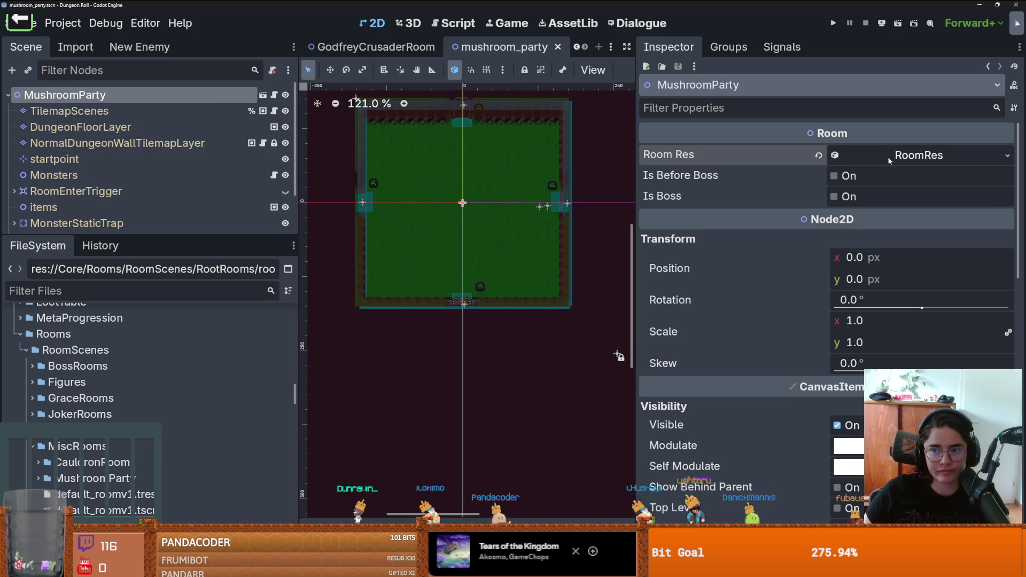
pyautogui.click(1008, 156)
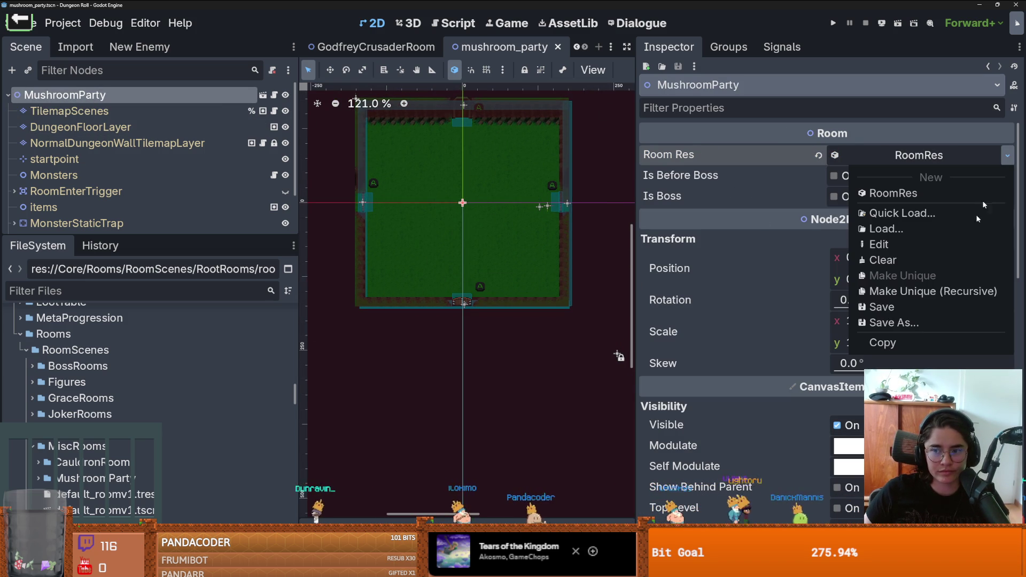
pyautogui.click(923, 309)
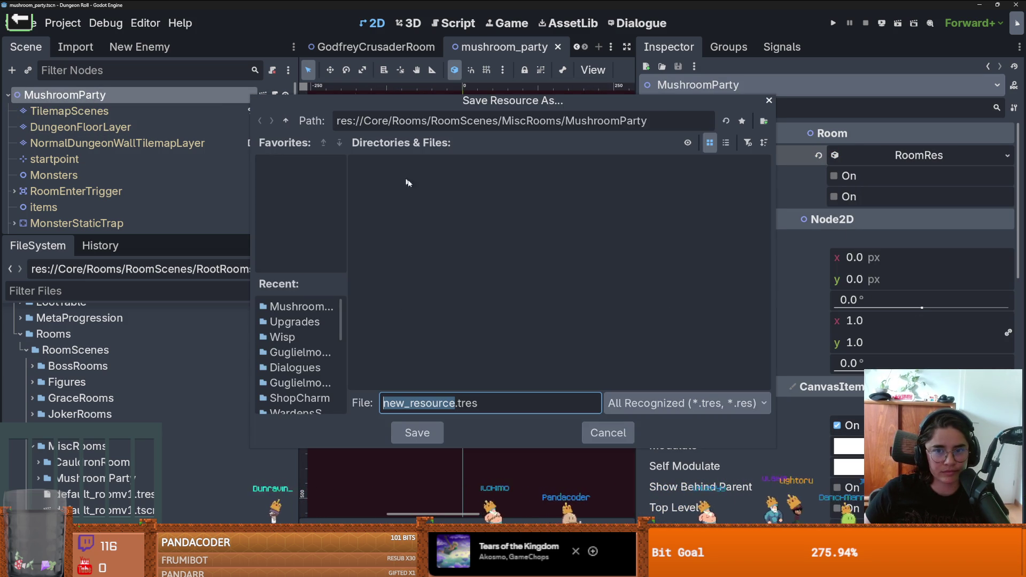
pyautogui.write('mushroom_pa')
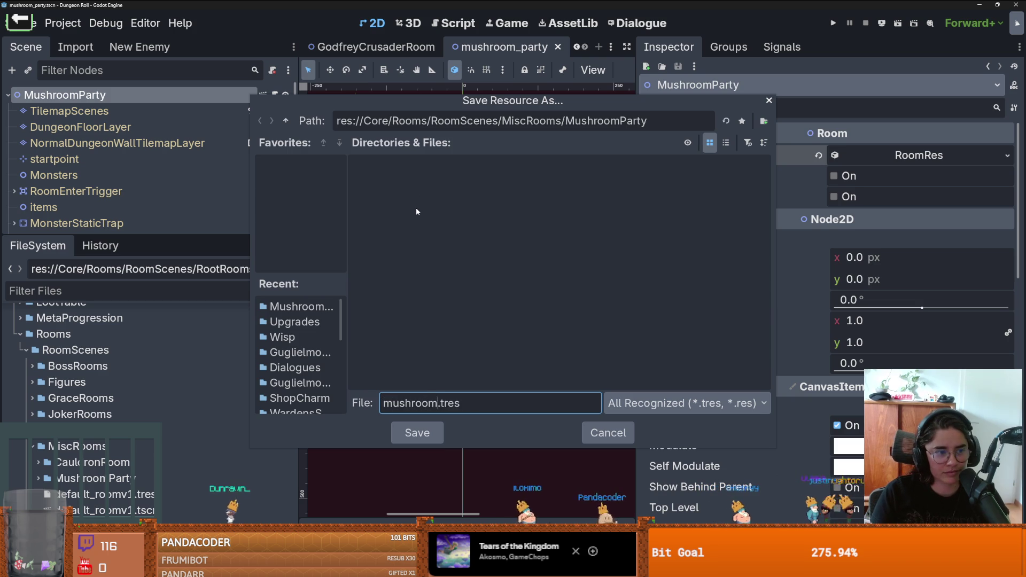
pyautogui.write('rty')
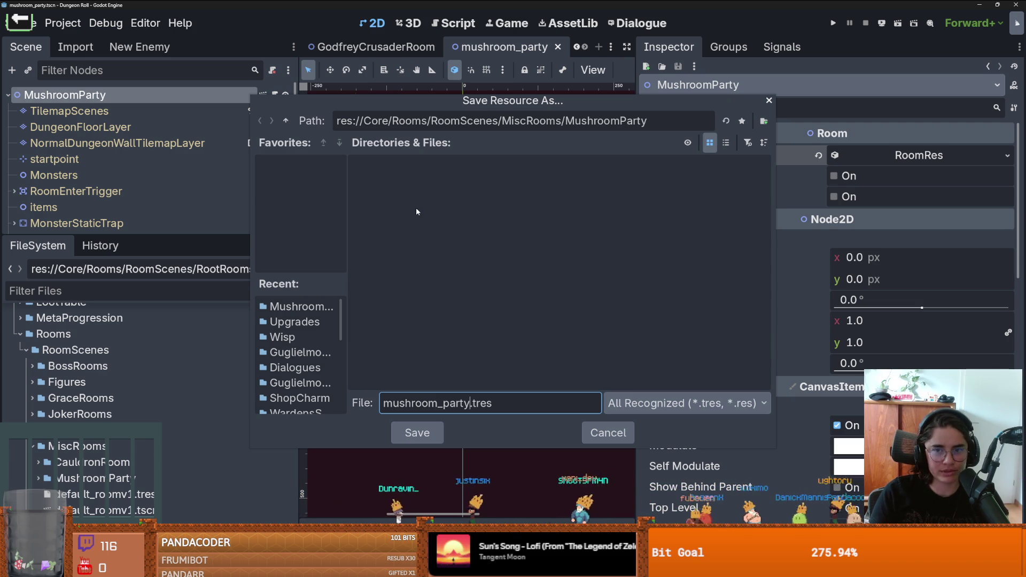
pyautogui.press('Return')
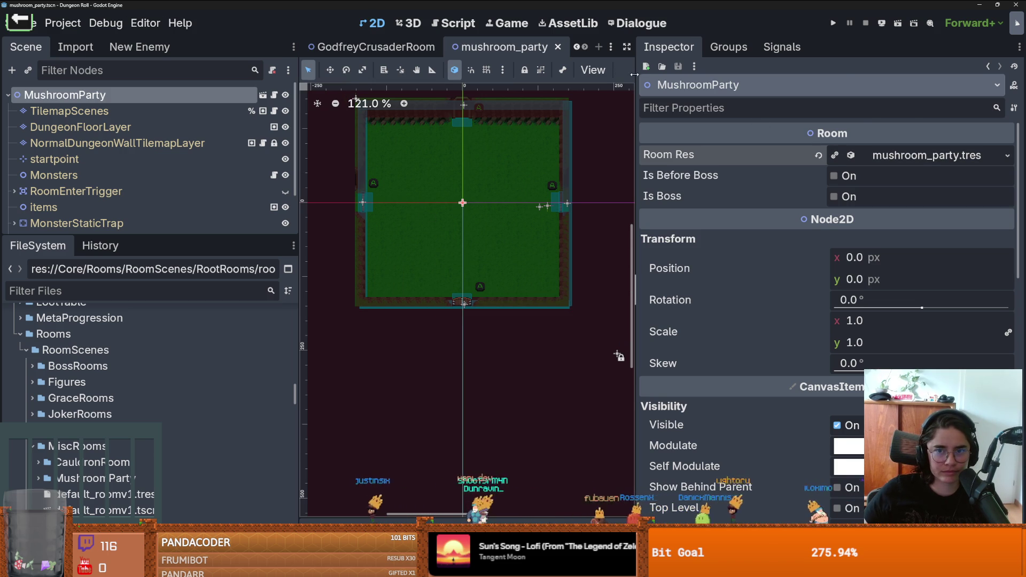
pyautogui.moveTo(637, 160); pyautogui.dragTo(872, 161)
pyautogui.moveTo(300, 99); pyautogui.dragTo(132, 99)
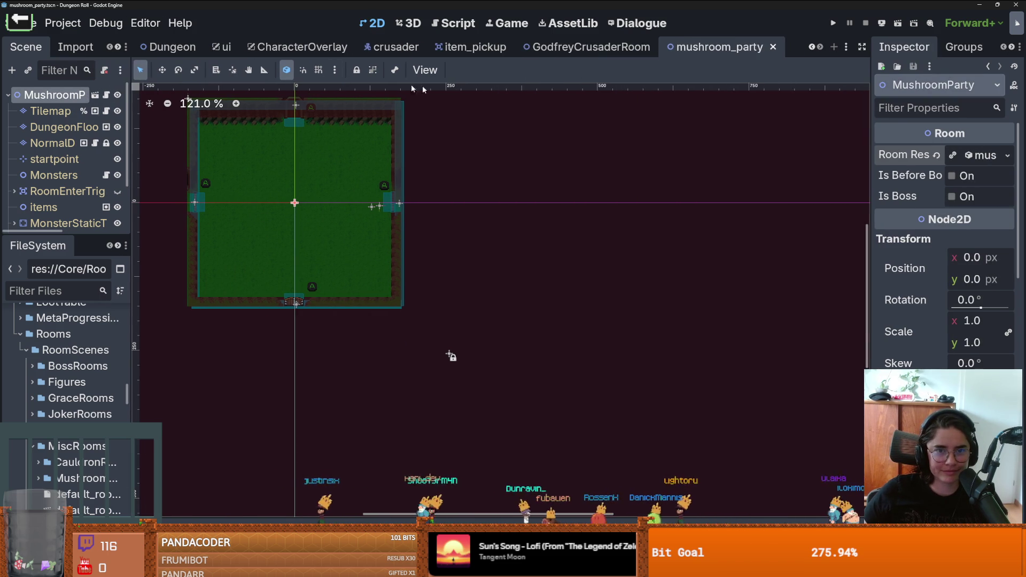
# Step: Switch to the Dungeon scene, widen its node list, and save it
pyautogui.scroll(3, 272, 48)
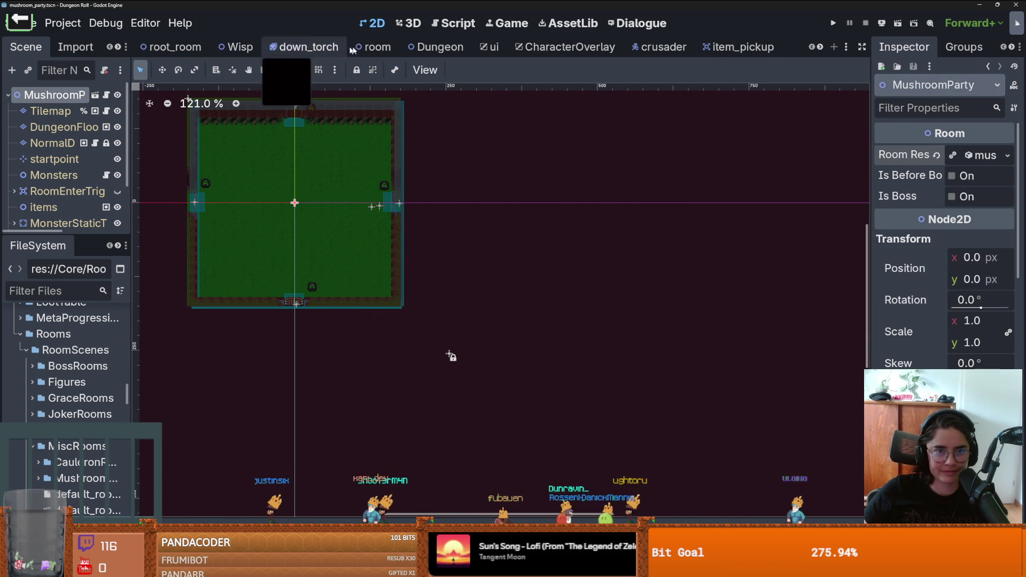
pyautogui.click(438, 47)
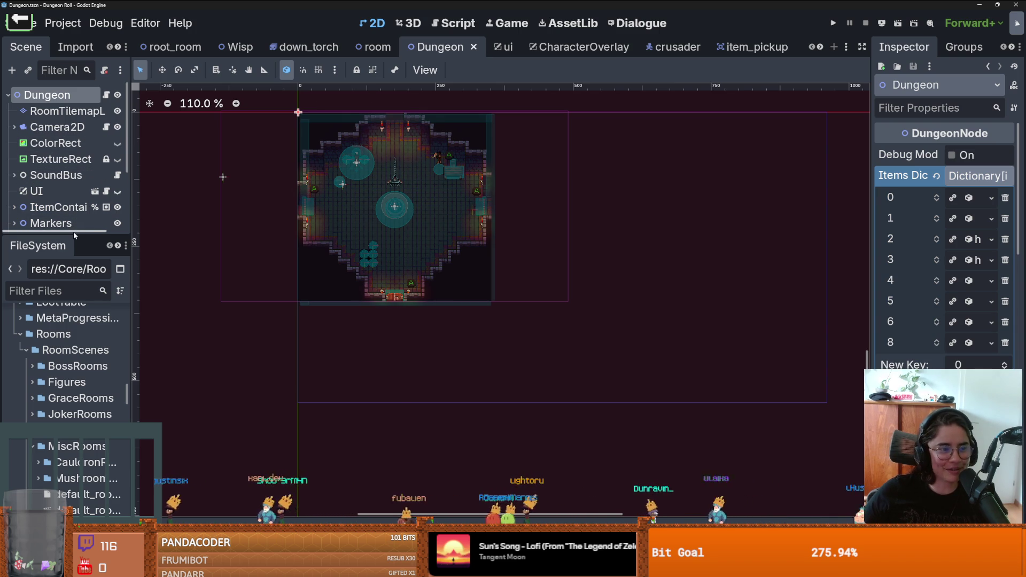
pyautogui.moveTo(78, 232); pyautogui.dragTo(79, 285)
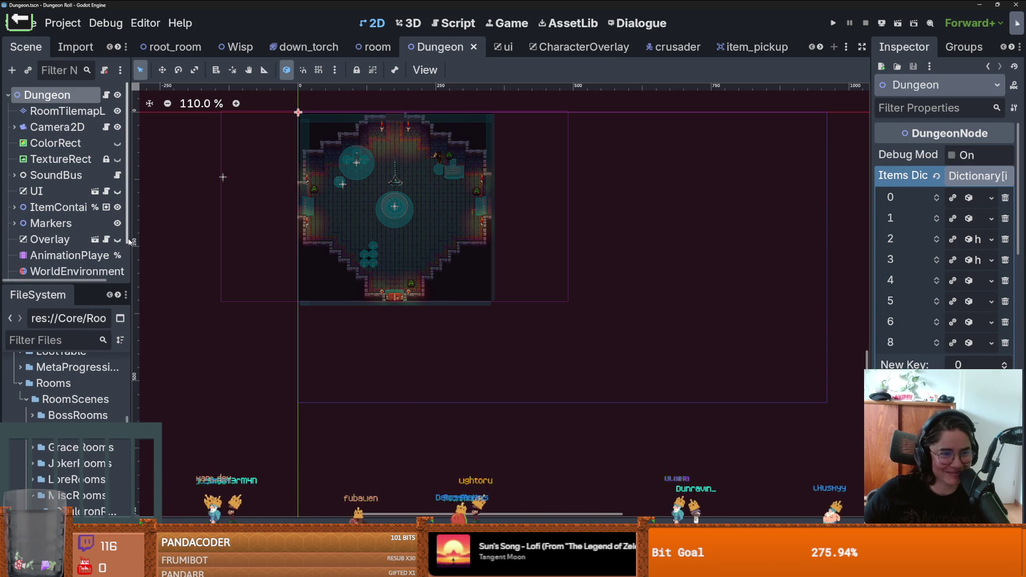
pyautogui.moveTo(133, 241); pyautogui.dragTo(150, 240)
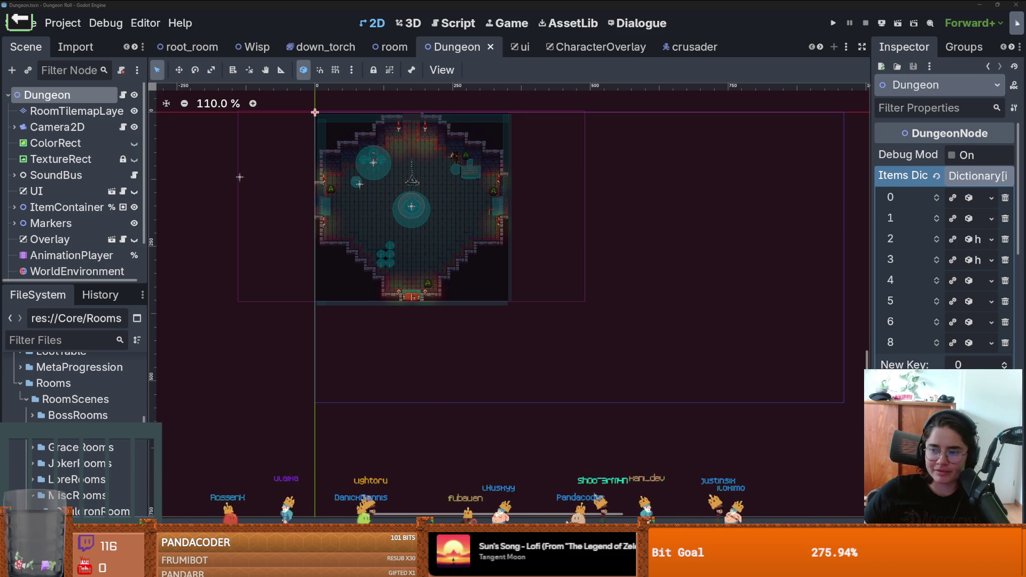
pyautogui.scroll(1, 644, 260)
pyautogui.scroll(-1, 656, 249)
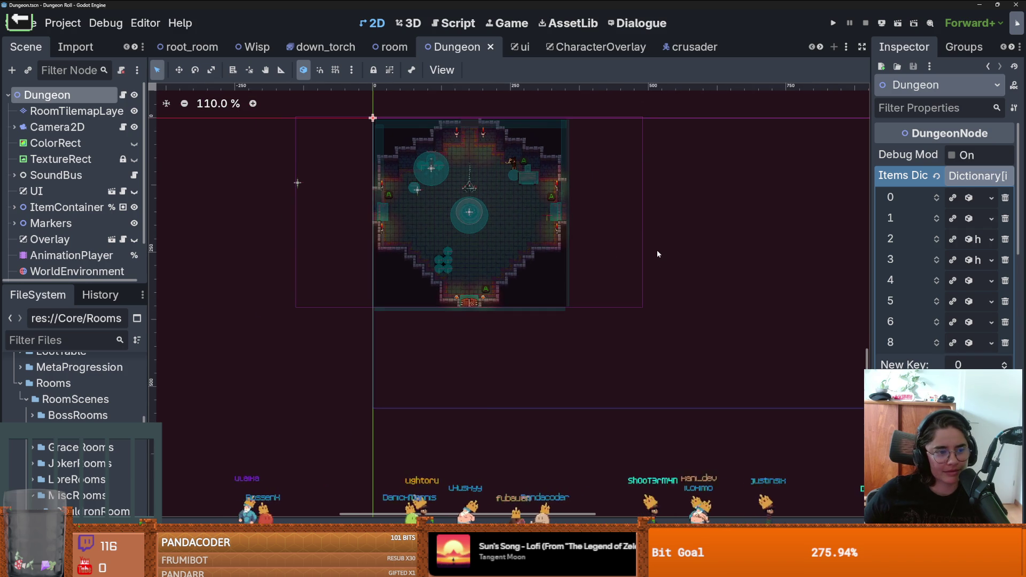
pyautogui.scroll(1, 591, 257)
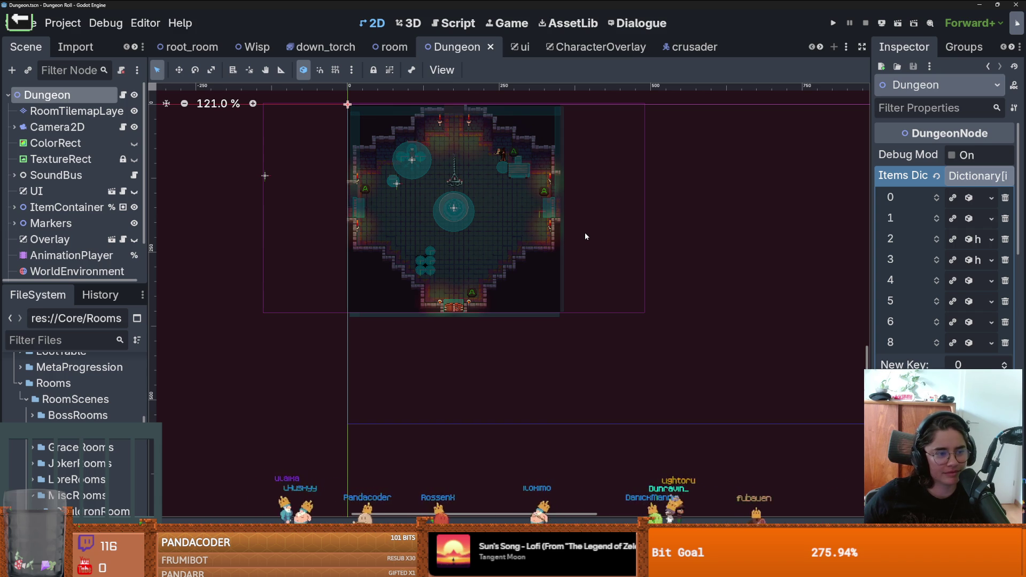
pyautogui.scroll(2, 585, 233)
pyautogui.hotkey('ctrl', 's')
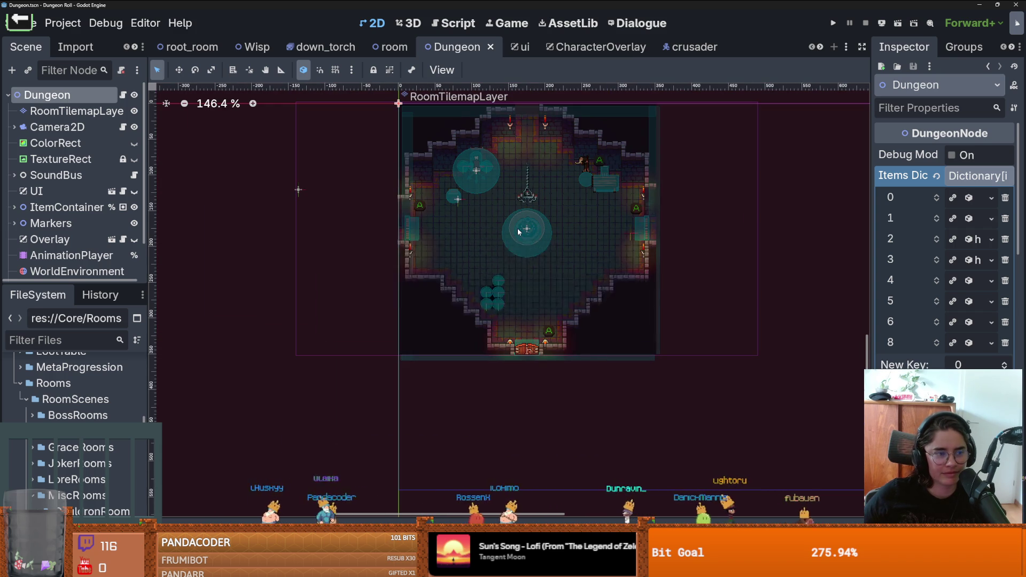
# Step: Review the mushroom_party room, then return to the Dungeon scene's room tile map
pyautogui.scroll(-2, 578, 262)
pyautogui.scroll(2, 578, 262)
pyautogui.scroll(-1, 584, 259)
pyautogui.scroll(1, 589, 263)
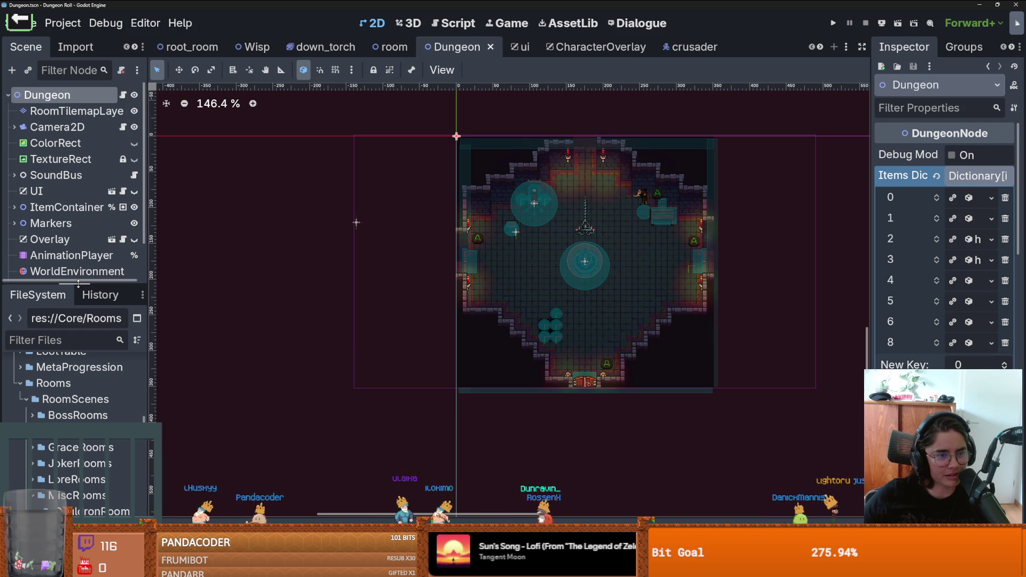
pyautogui.moveTo(84, 283)
pyautogui.mouseDown()
pyautogui.moveTo(85, 333)
pyautogui.moveTo(84, 319)
pyautogui.mouseUp()
pyautogui.click(700, 51)
pyautogui.scroll(-4, 718, 50)
pyautogui.click(737, 49)
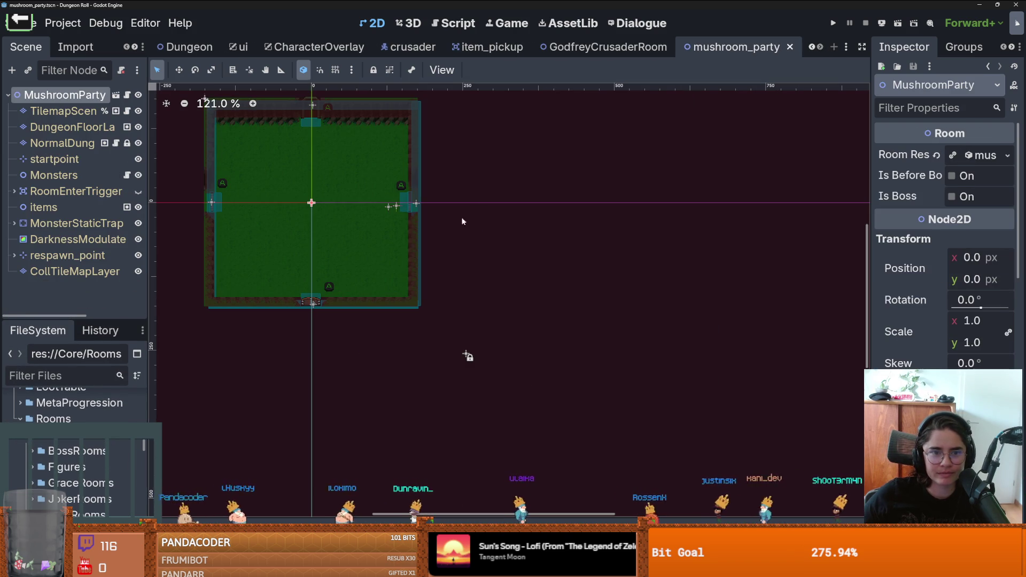
pyautogui.moveTo(327, 192); pyautogui.dragTo(552, 249)
pyautogui.scroll(3, 547, 246)
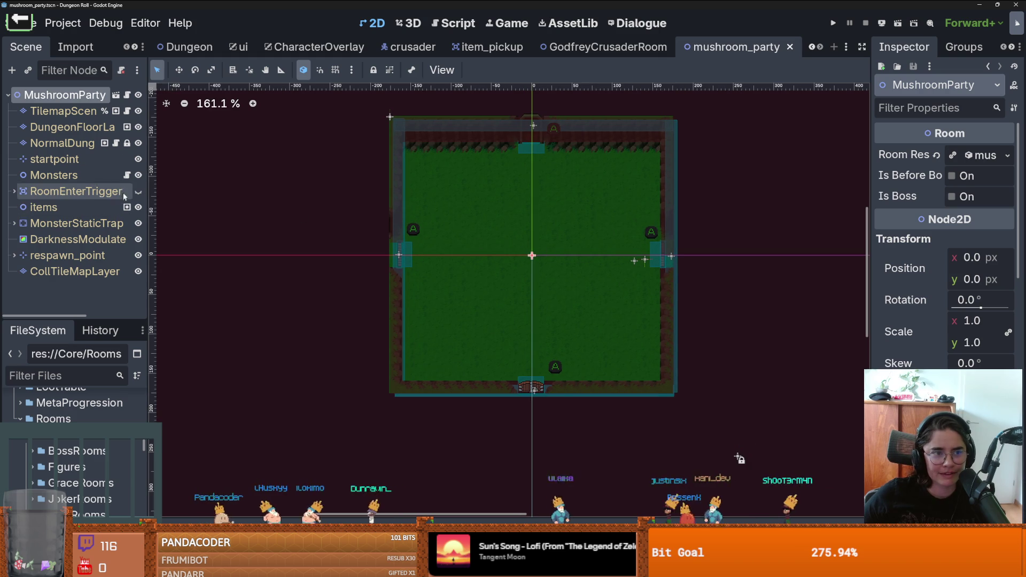
pyautogui.click(189, 47)
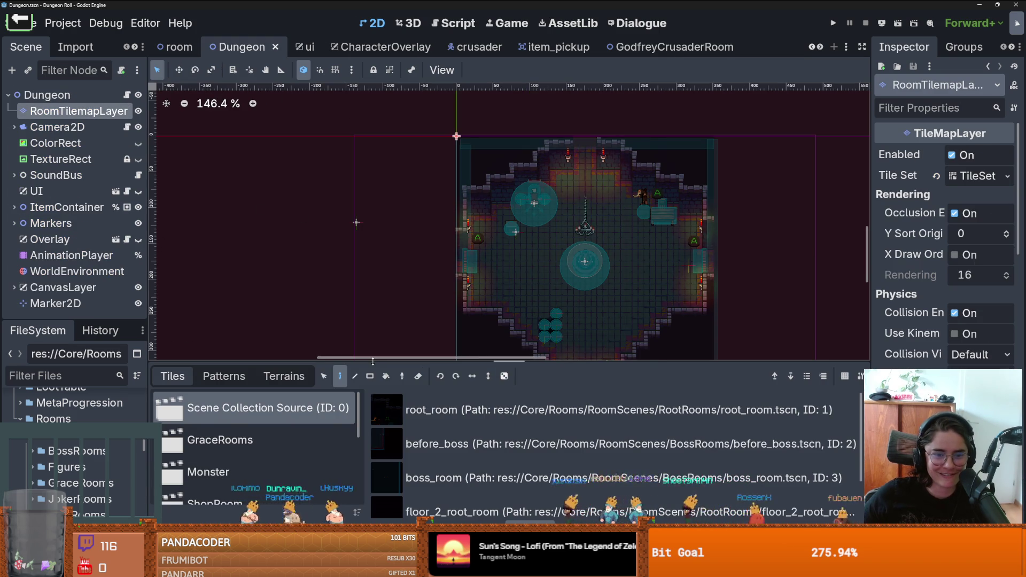
# Step: Open the DefaultRooms scene collection source and inspect its default_roomv1 tile
pyautogui.moveTo(373, 362); pyautogui.dragTo(373, 207)
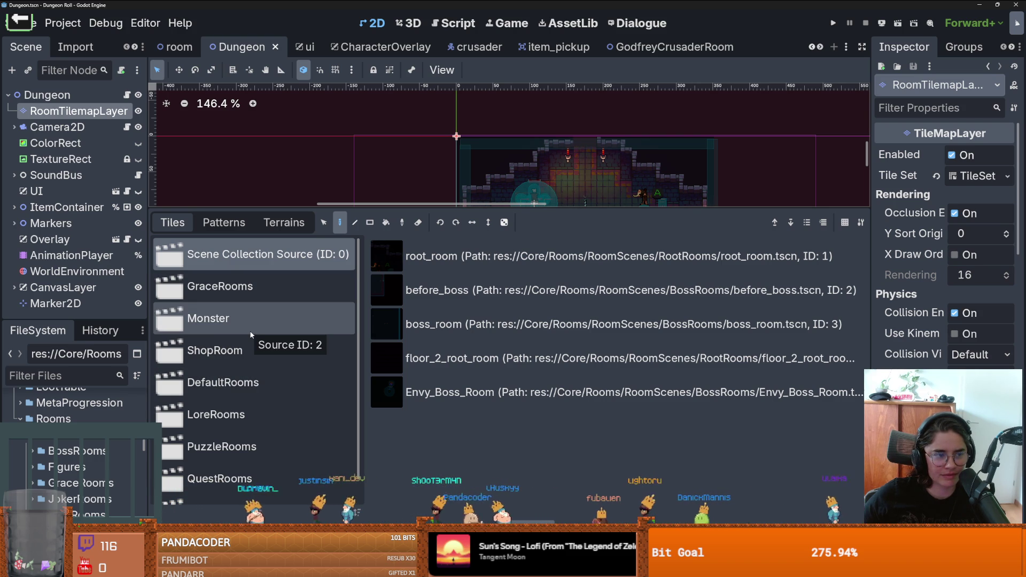
pyautogui.click(335, 383)
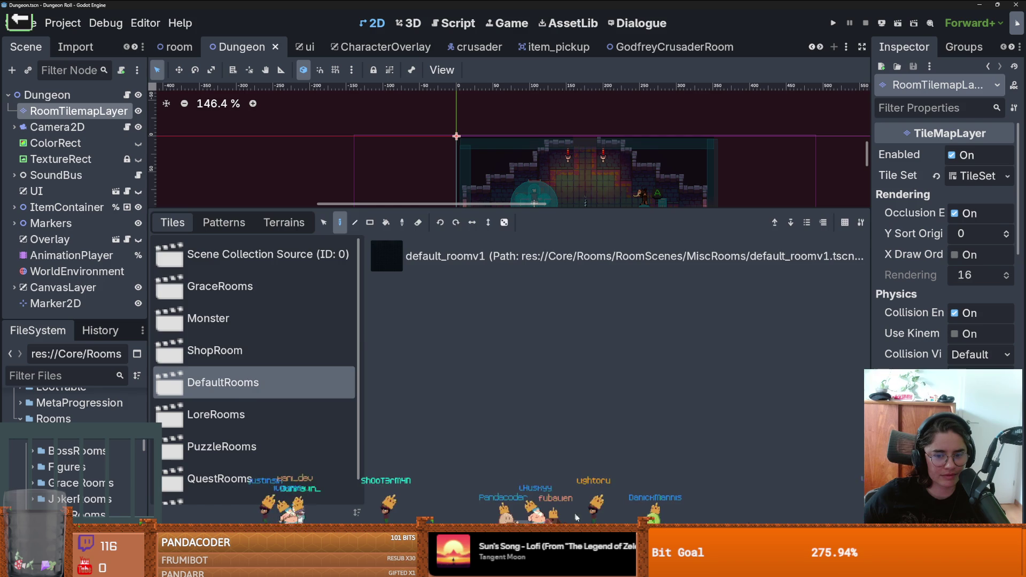
pyautogui.click(577, 570)
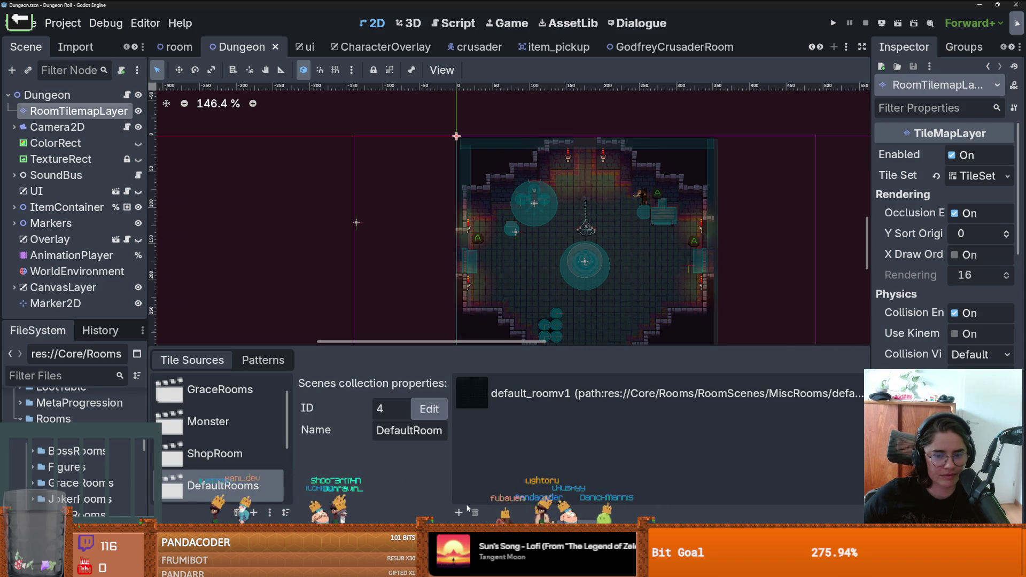
pyautogui.click(541, 396)
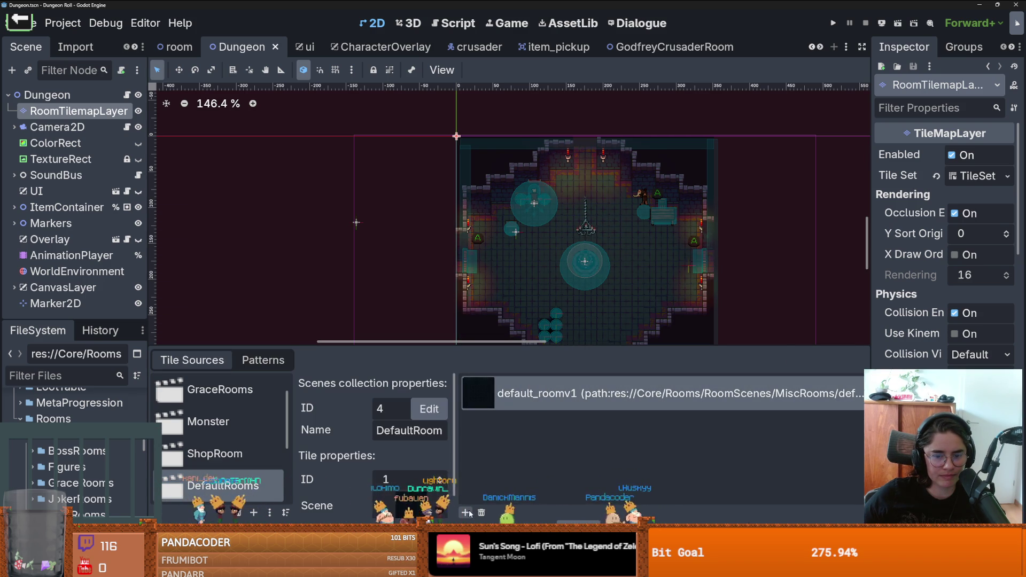
# Step: Add MiscRooms/MushroomParty/mushroom_party.tscn to the DefaultRooms collection
pyautogui.click(406, 506)
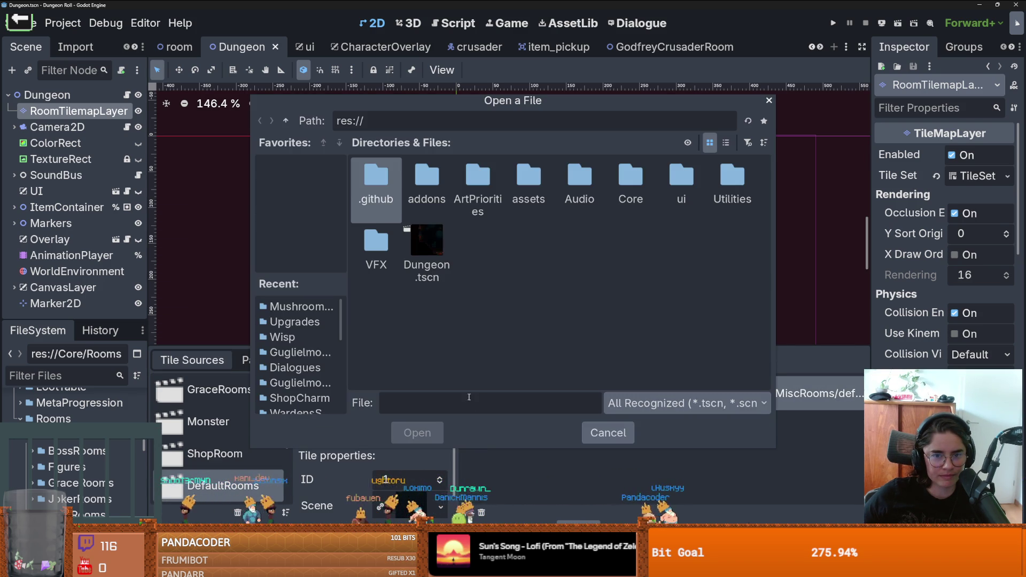
pyautogui.doubleClick(631, 182)
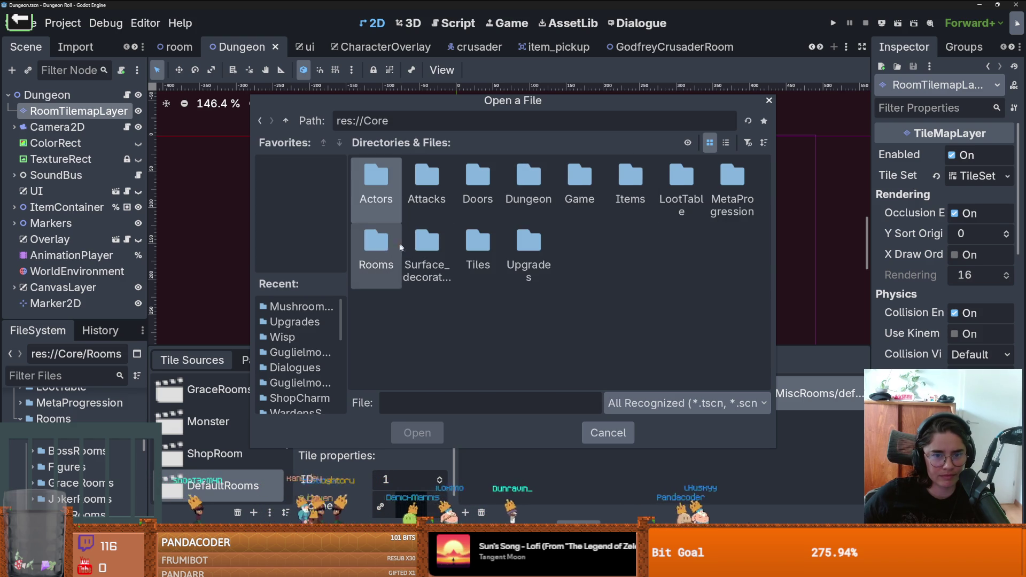
pyautogui.doubleClick(377, 246)
pyautogui.doubleClick(378, 184)
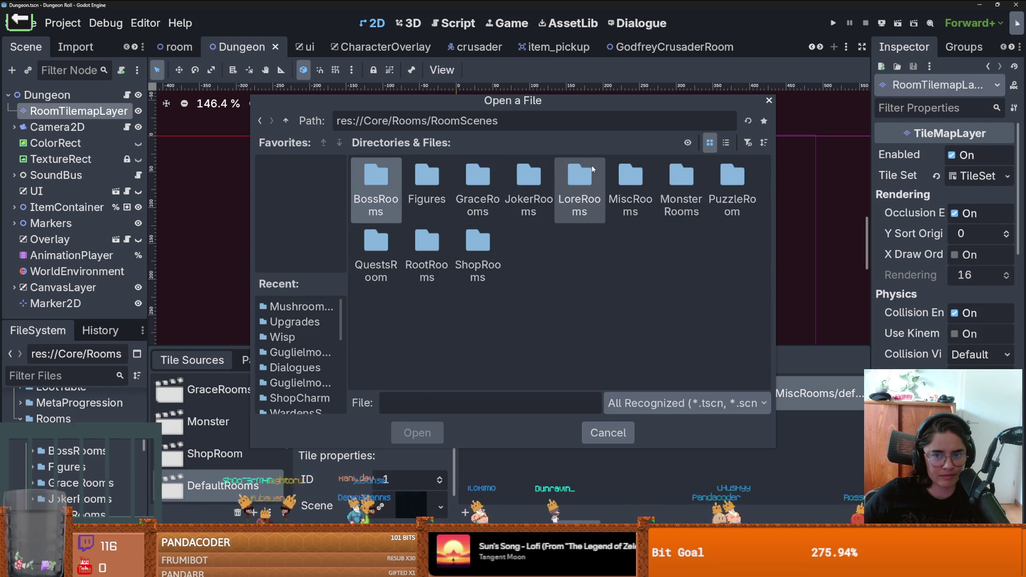
pyautogui.doubleClick(620, 176)
pyautogui.doubleClick(427, 179)
pyautogui.doubleClick(377, 177)
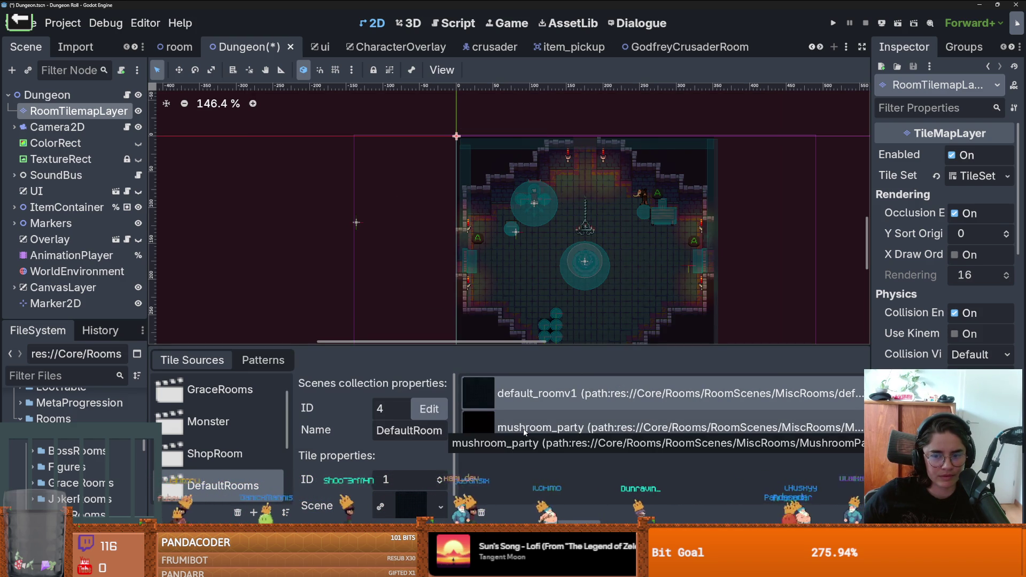
# Step: Open mushroom_party.tres, raise its version to 2, and save
pyautogui.moveTo(107, 320); pyautogui.dragTo(107, 187)
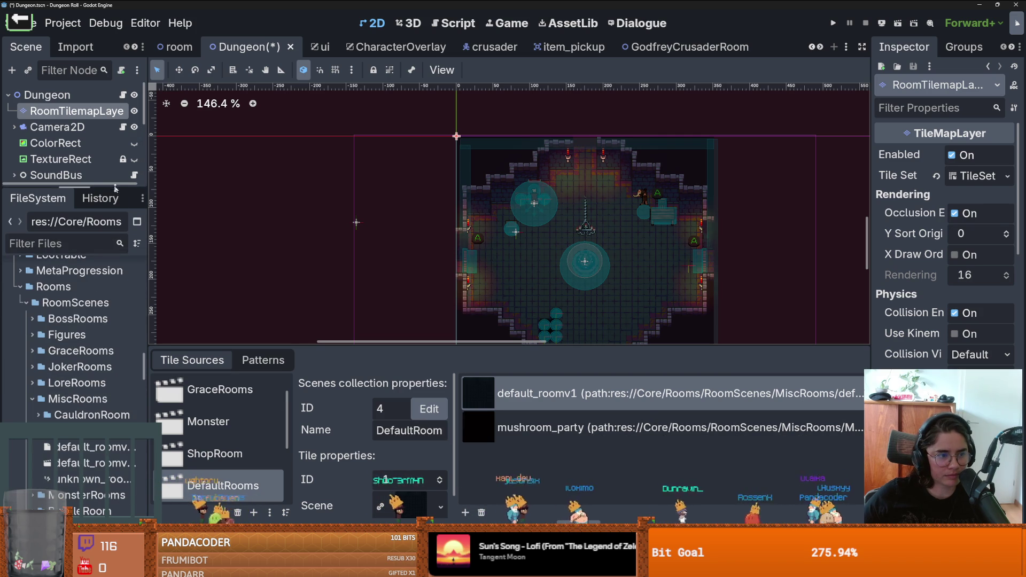
pyautogui.moveTo(148, 326); pyautogui.dragTo(215, 326)
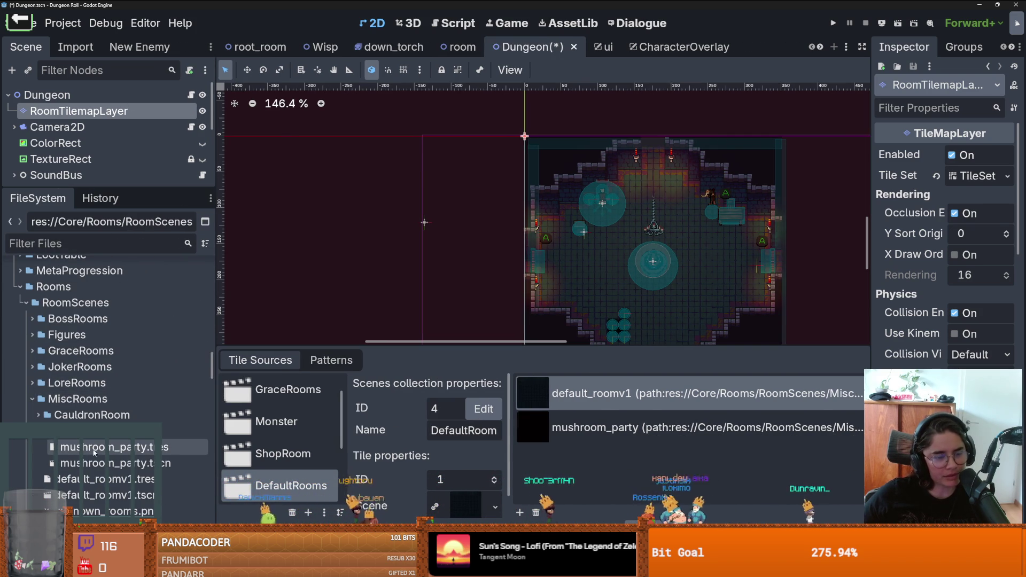
pyautogui.doubleClick(94, 448)
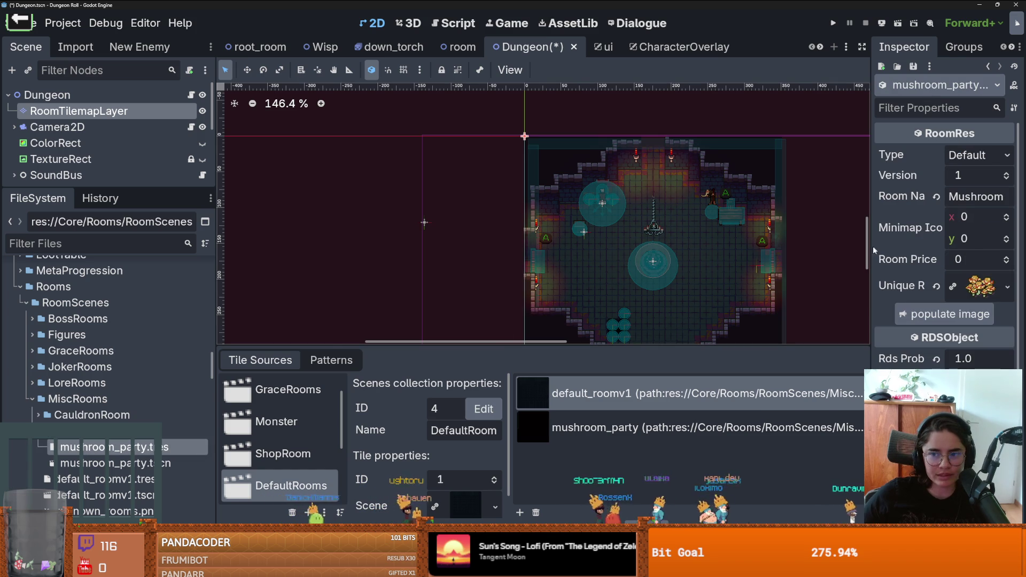
pyautogui.moveTo(869, 248); pyautogui.dragTo(768, 249)
pyautogui.click(1006, 172)
pyautogui.hotkey('ctrl', 's')
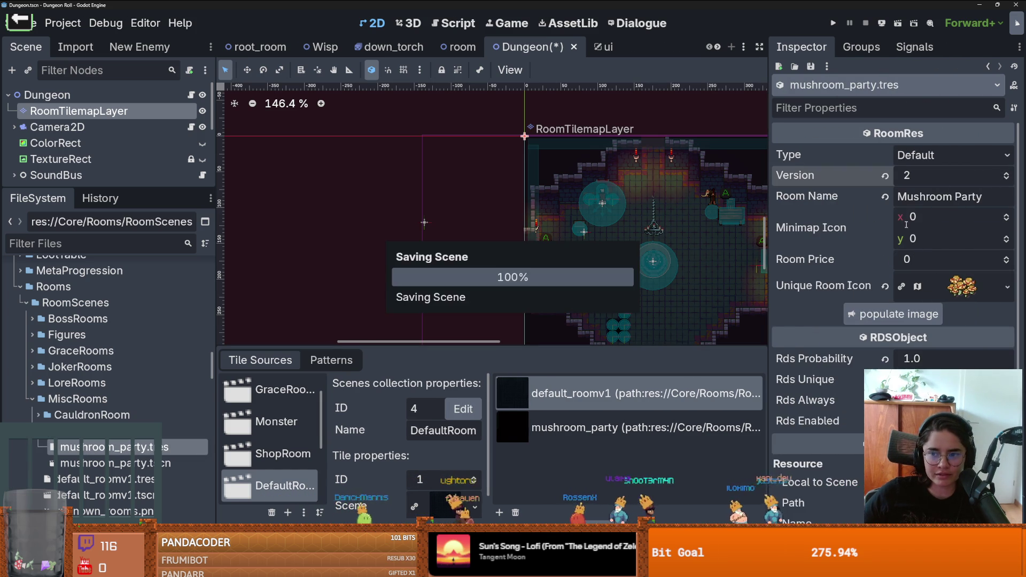
# Step: Run the game to check the room choices, then close it to end the test
pyautogui.click(834, 24)
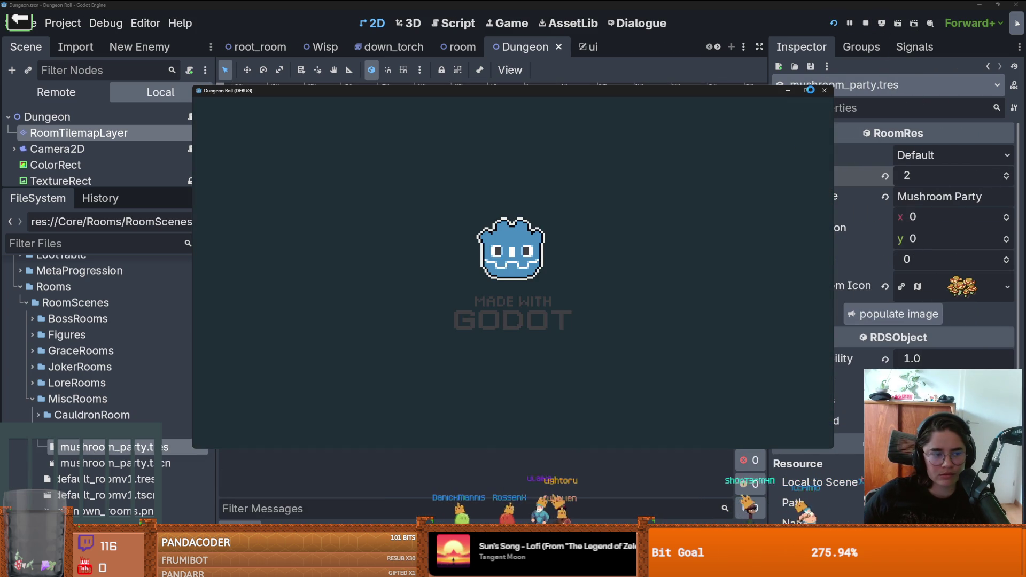
pyautogui.click(809, 88)
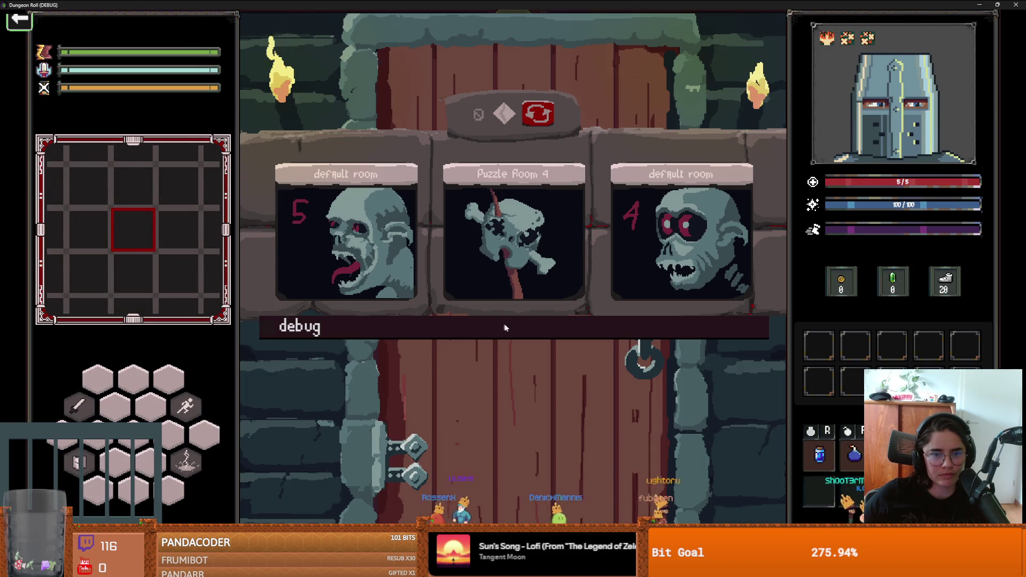
pyautogui.scroll(-3, 444, 487)
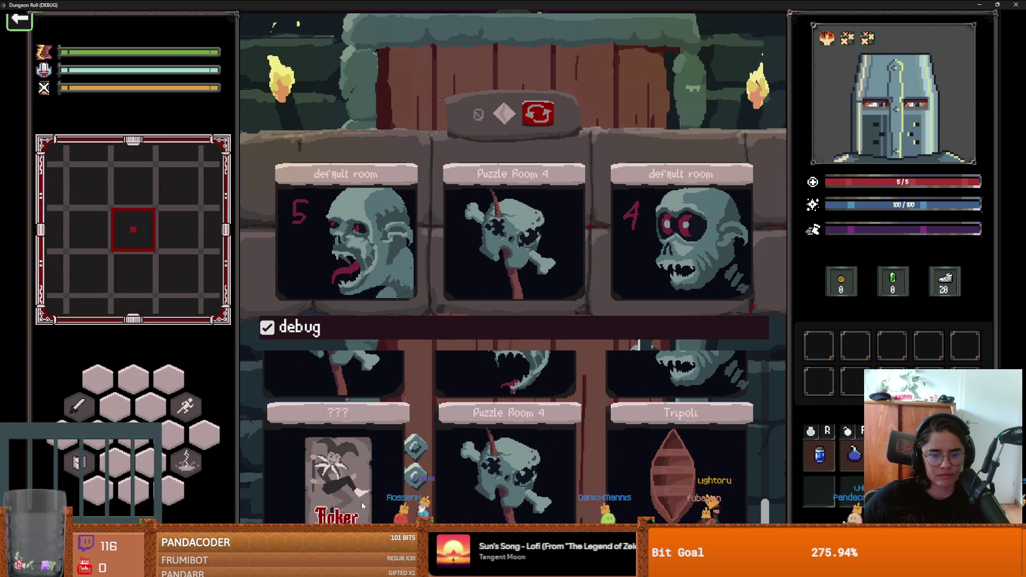
pyautogui.doubleClick(575, 4)
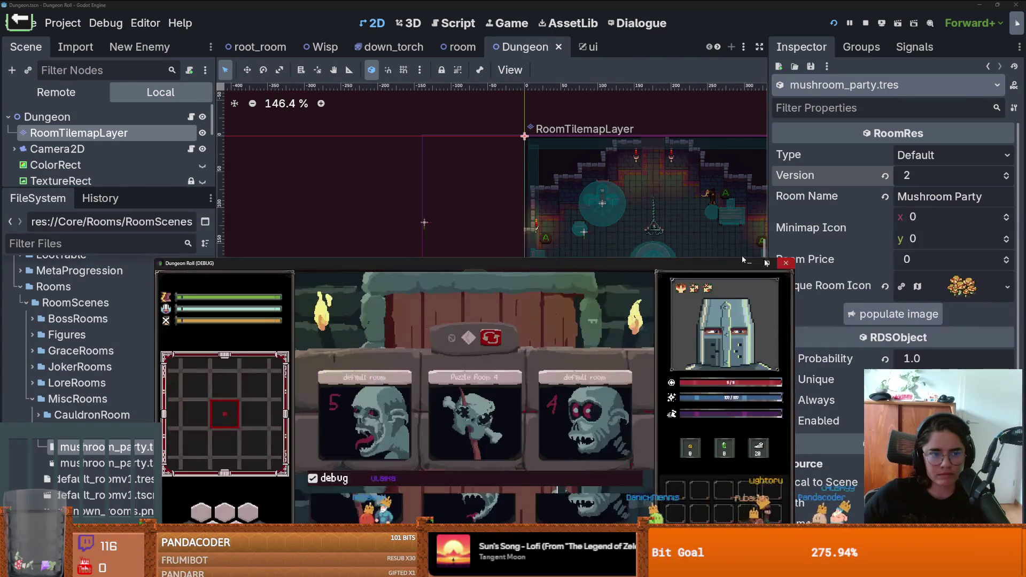
pyautogui.click(784, 264)
pyautogui.click(51, 244)
# Step: Filter the FileSystem for 'loot' and open RoomLootTable.tres for editing
pyautogui.write('room')
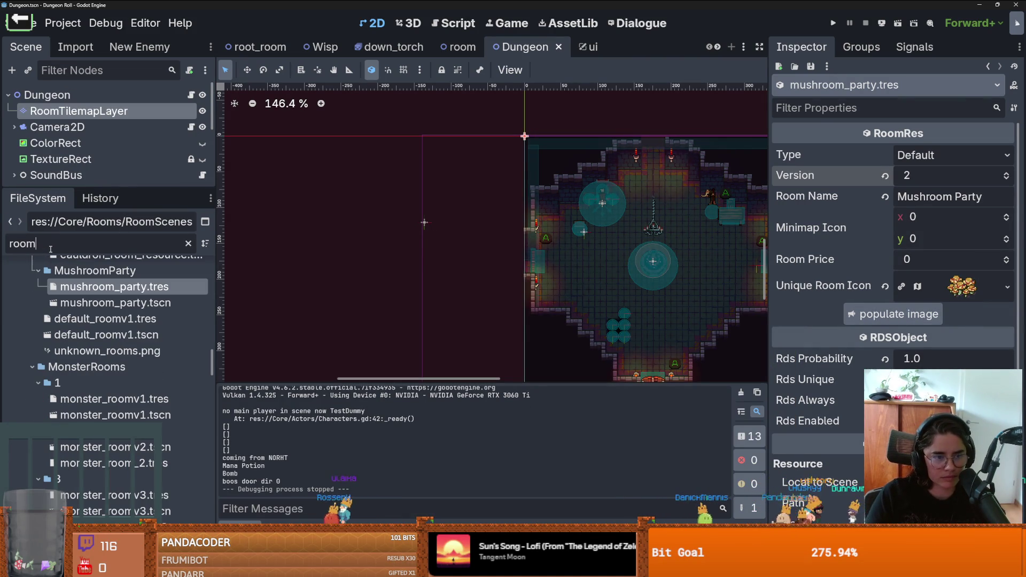
pyautogui.write('_loo')
pyautogui.hotkey('ctrl', 'a')
pyautogui.write('loot')
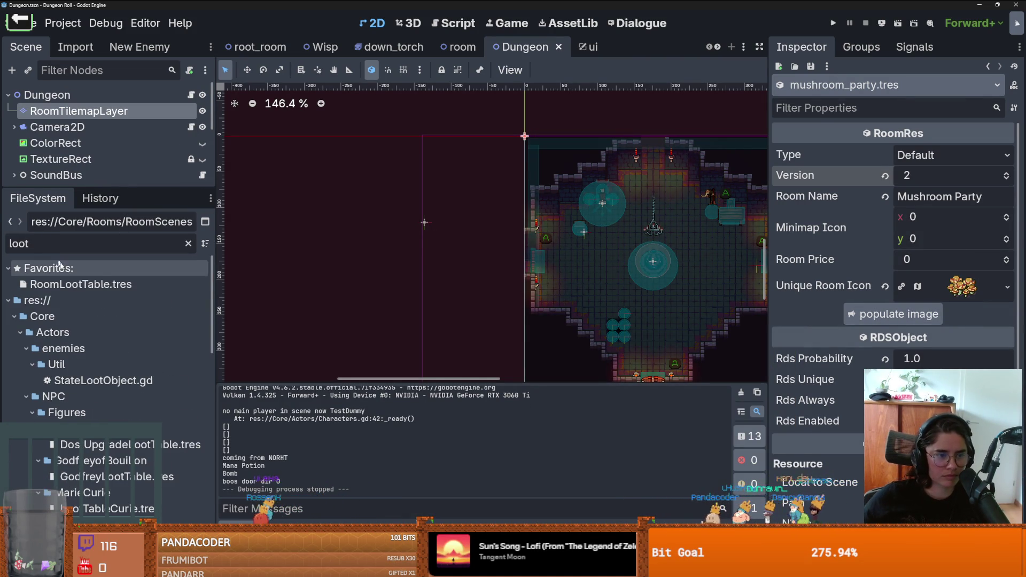
pyautogui.doubleClick(80, 283)
pyautogui.scroll(-8, 951, 256)
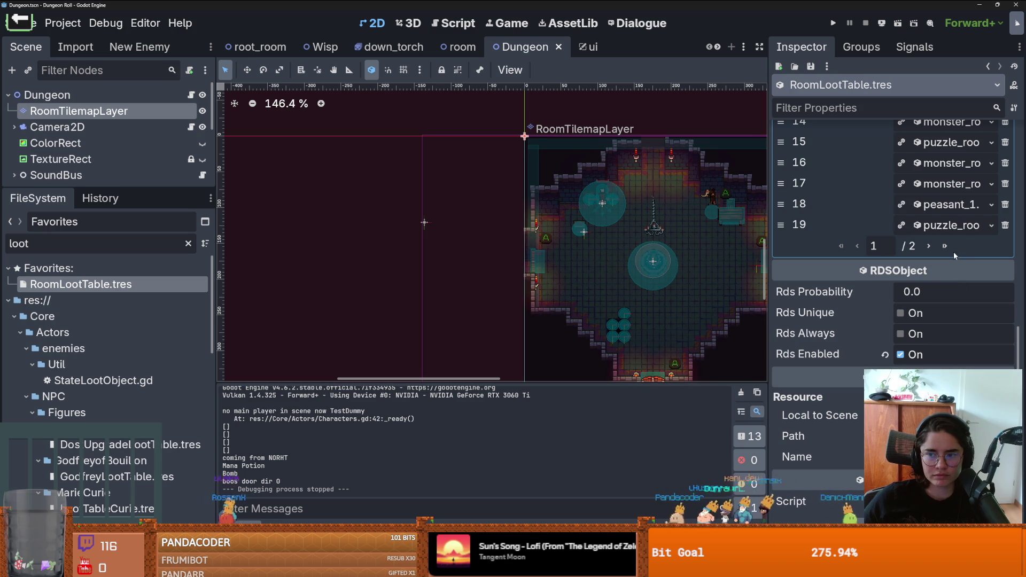
# Step: Add entry 21 to Rds Contents, set it to the mushroom resource, and run the game
pyautogui.click(944, 246)
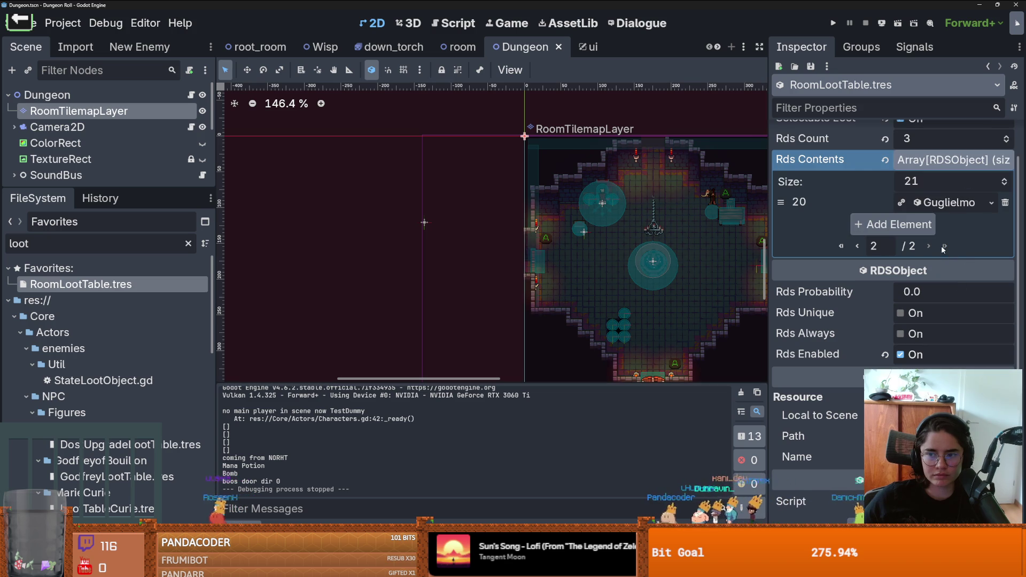
pyautogui.click(999, 179)
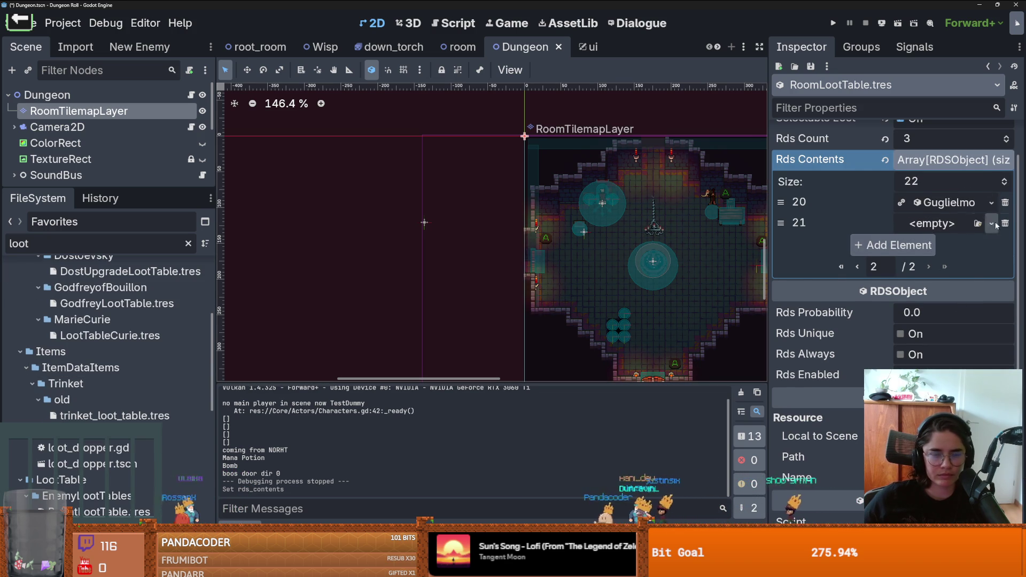
pyautogui.click(991, 224)
pyautogui.click(855, 559)
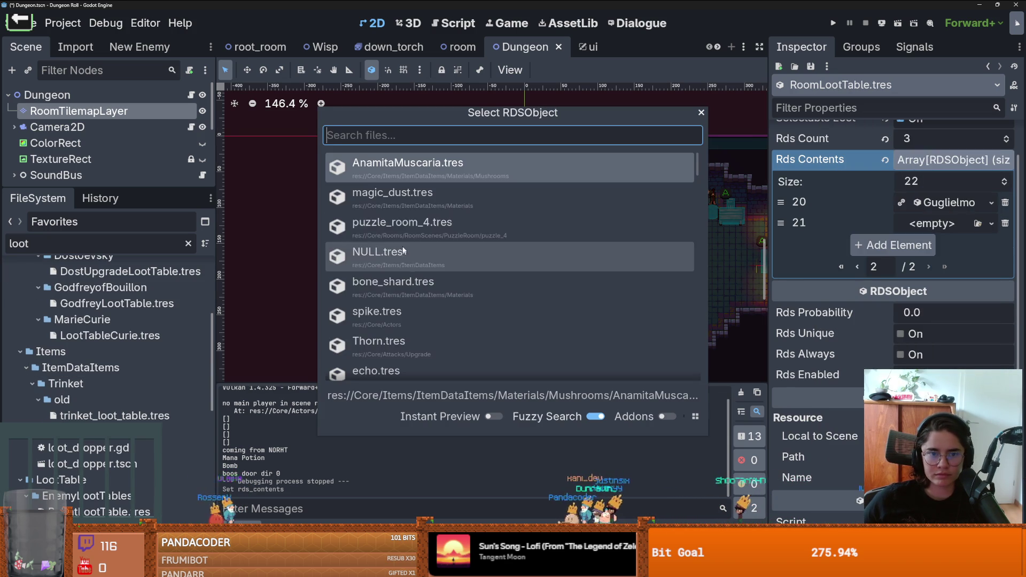
pyautogui.write('m')
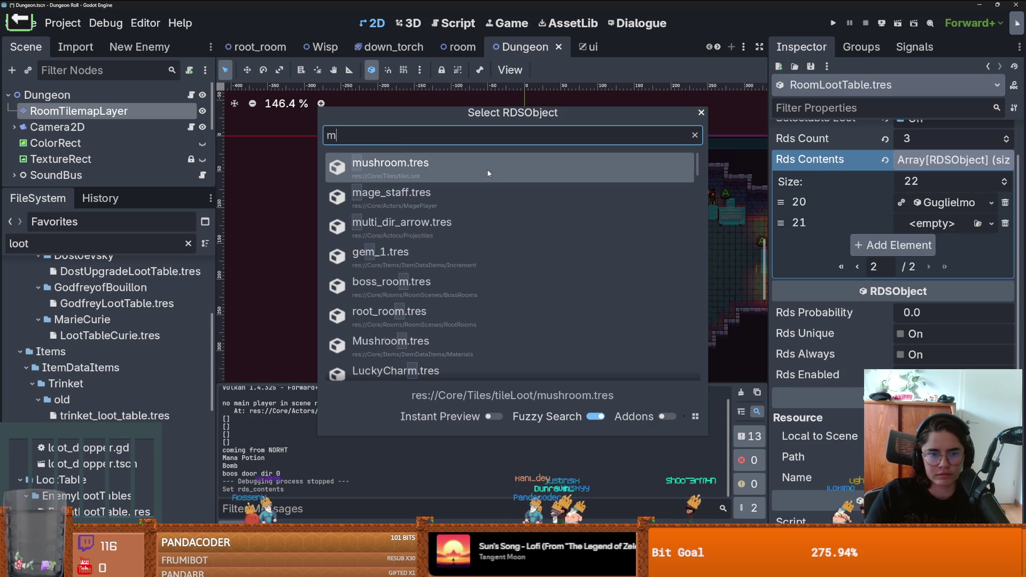
pyautogui.write('ush')
pyautogui.press('Down')
pyautogui.press('Return')
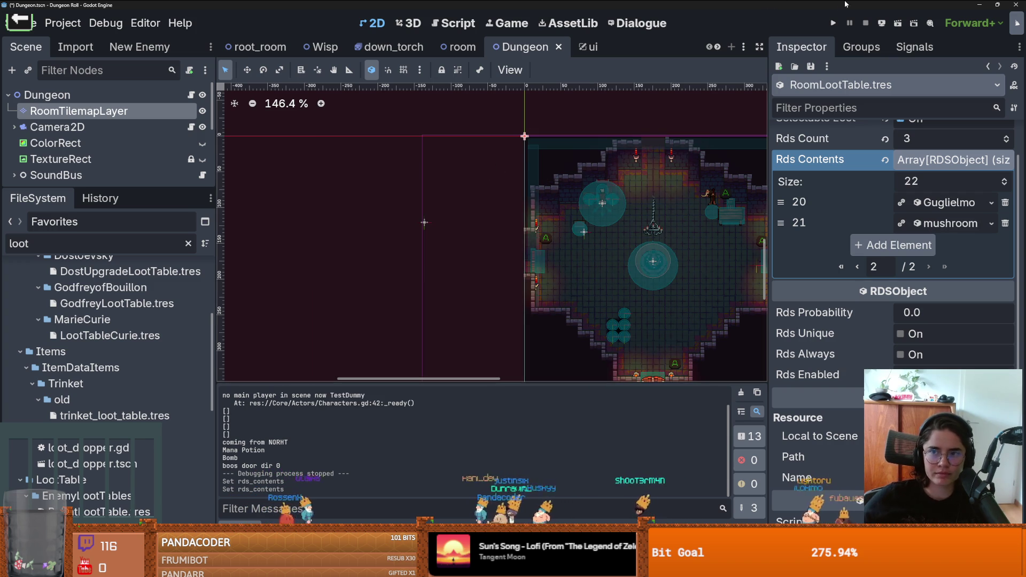
pyautogui.press('F5')
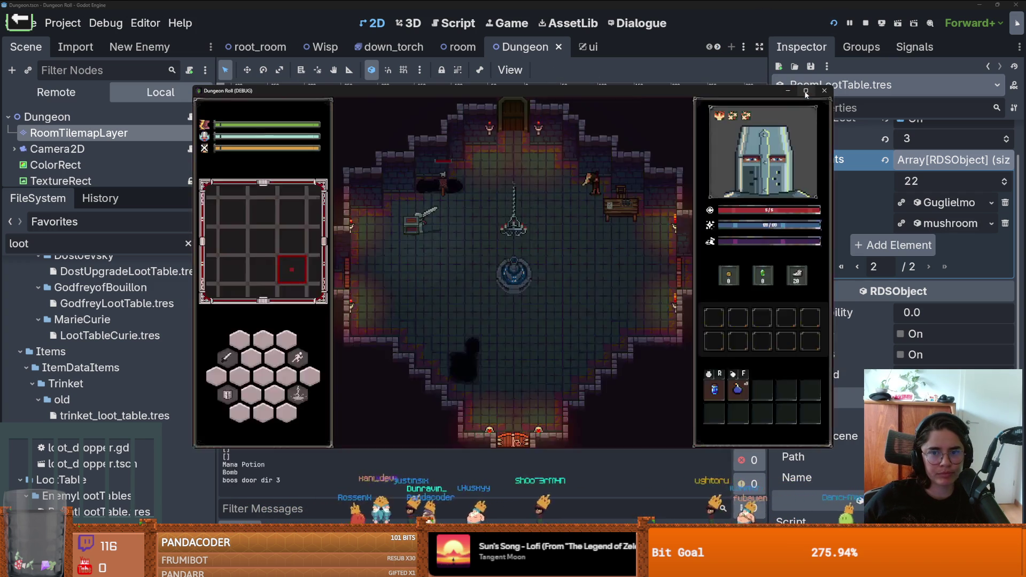
# Step: Walk into the top door, enable debug room choices, confirm Mushroom Party appears, then close the game
pyautogui.click(806, 92)
pyautogui.press('w')
pyautogui.press('d')
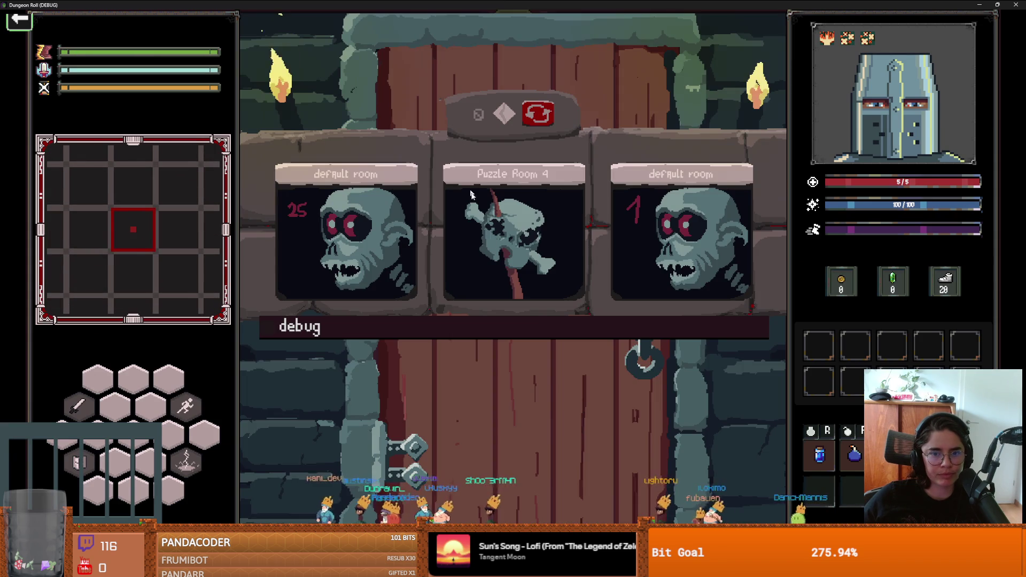
pyautogui.click(534, 324)
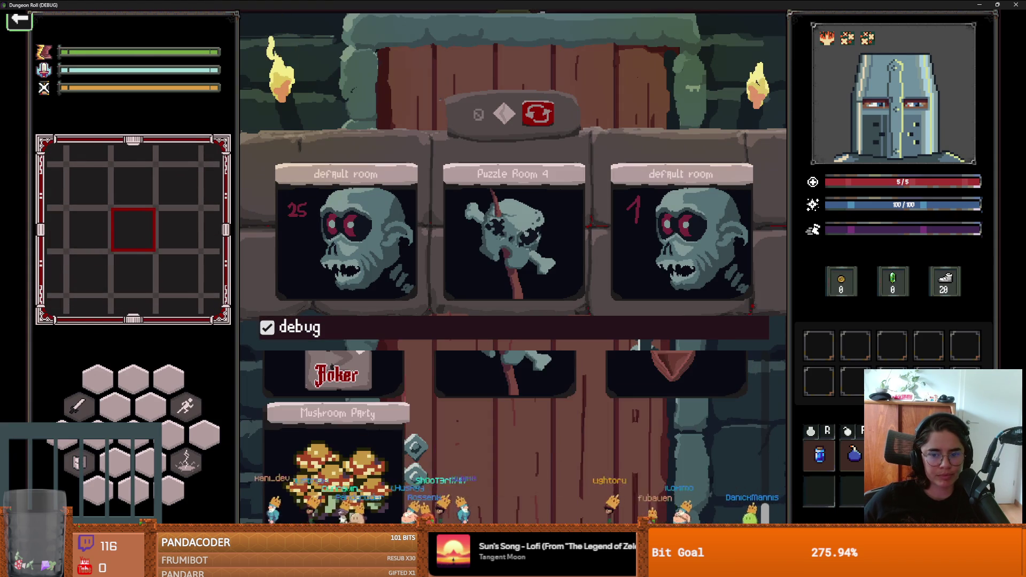
pyautogui.click(332, 367)
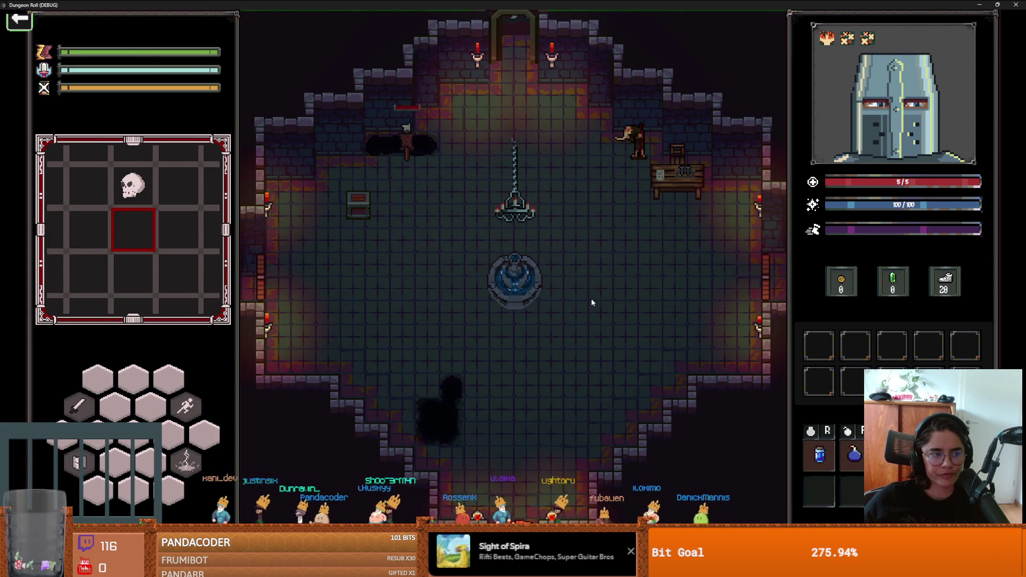
pyautogui.press('super+Down')
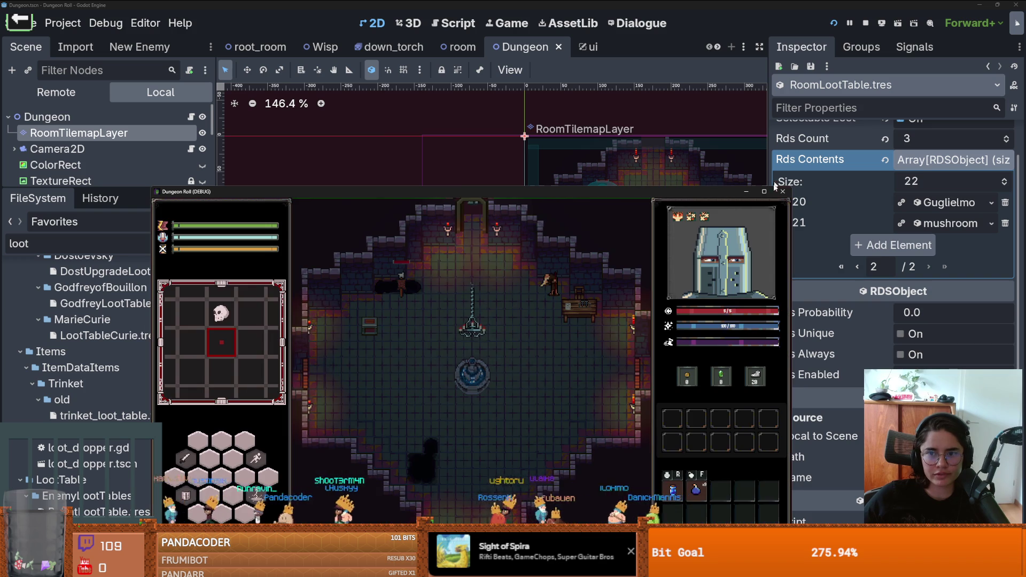
pyautogui.click(782, 191)
pyautogui.scroll(-5, 717, 49)
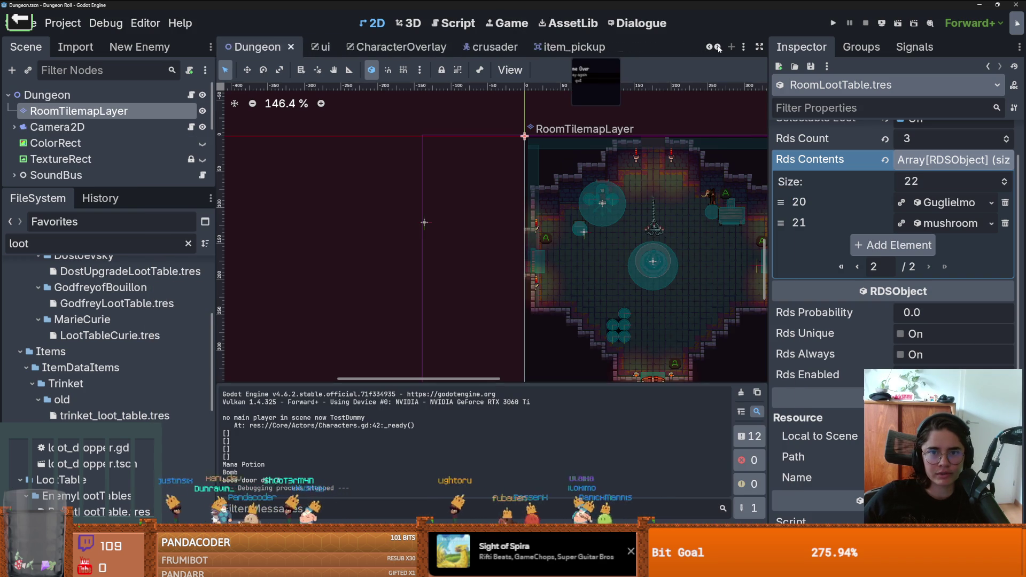
# Step: Delete the bottom-wall door tile in mushroom_party's TilemapScenes, then save and run the game
pyautogui.click(567, 47)
pyautogui.scroll(-3, 544, 238)
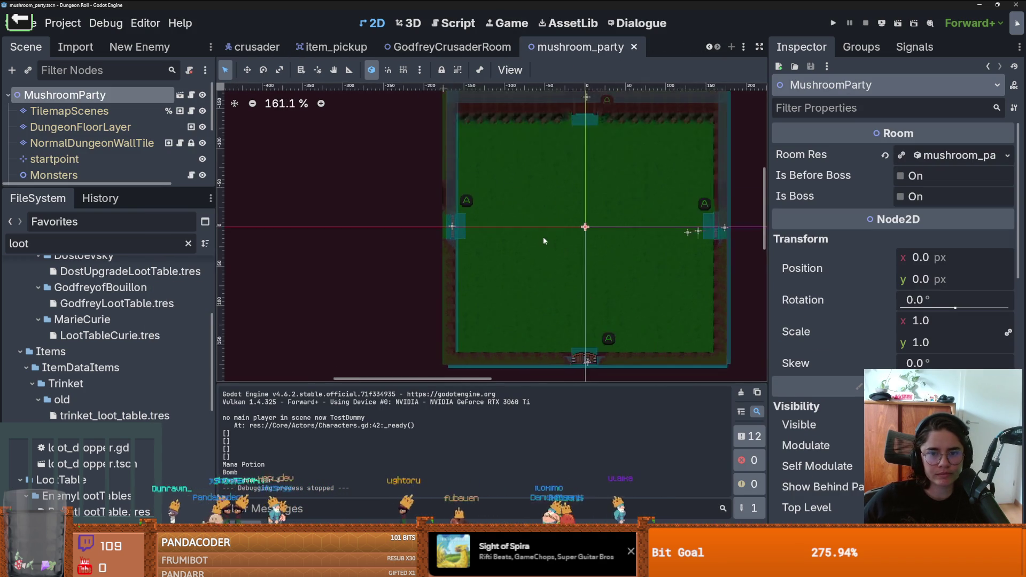
pyautogui.scroll(2, 544, 237)
pyautogui.click(69, 111)
pyautogui.moveTo(444, 210); pyautogui.dragTo(444, 421)
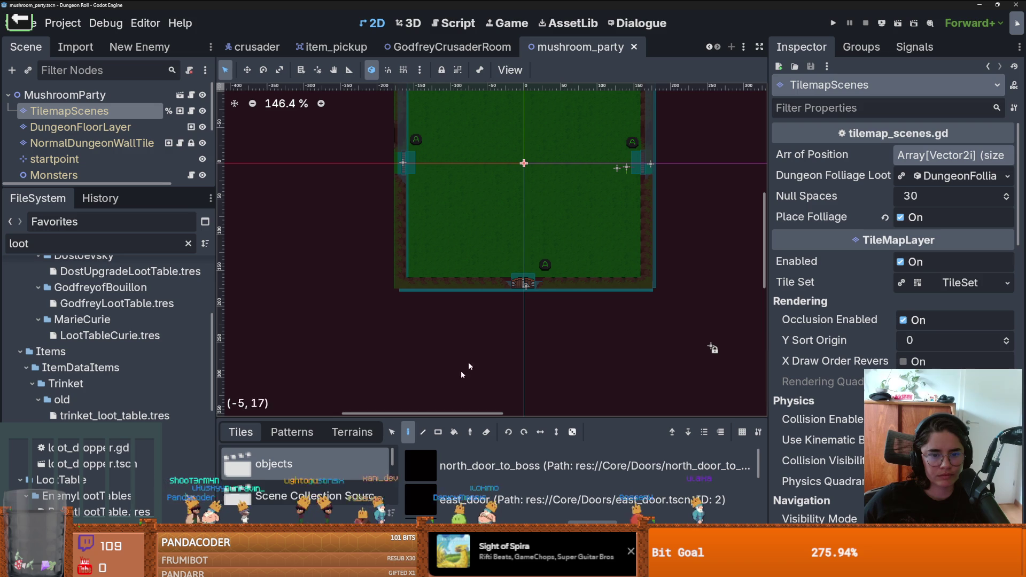
pyautogui.click(392, 432)
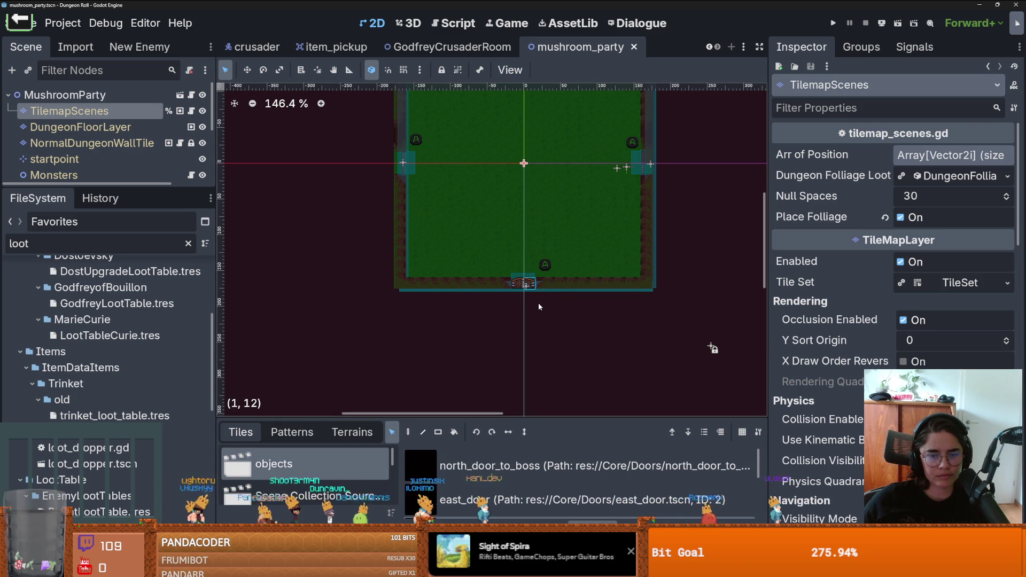
pyautogui.press('Delete')
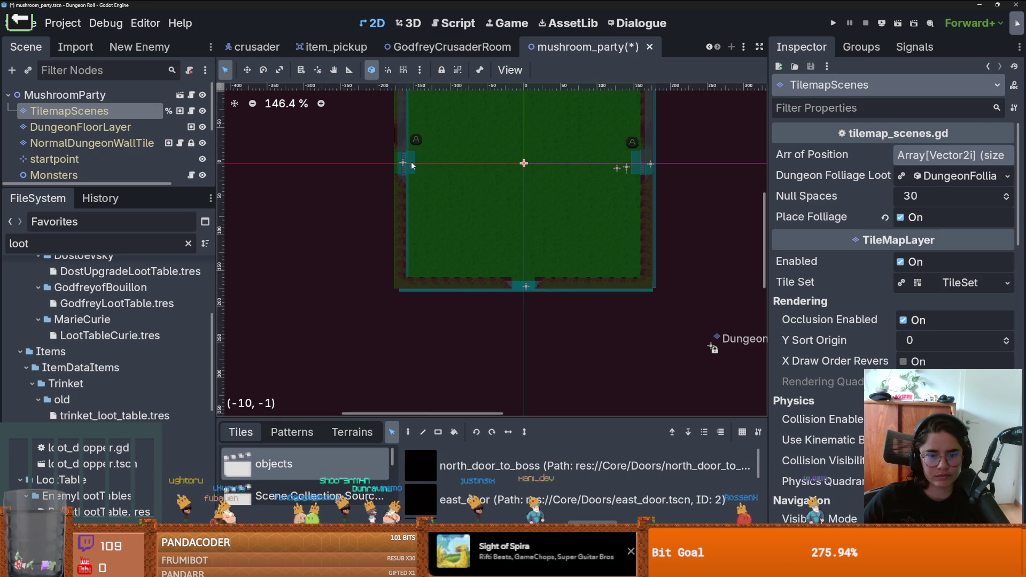
pyautogui.press('d')
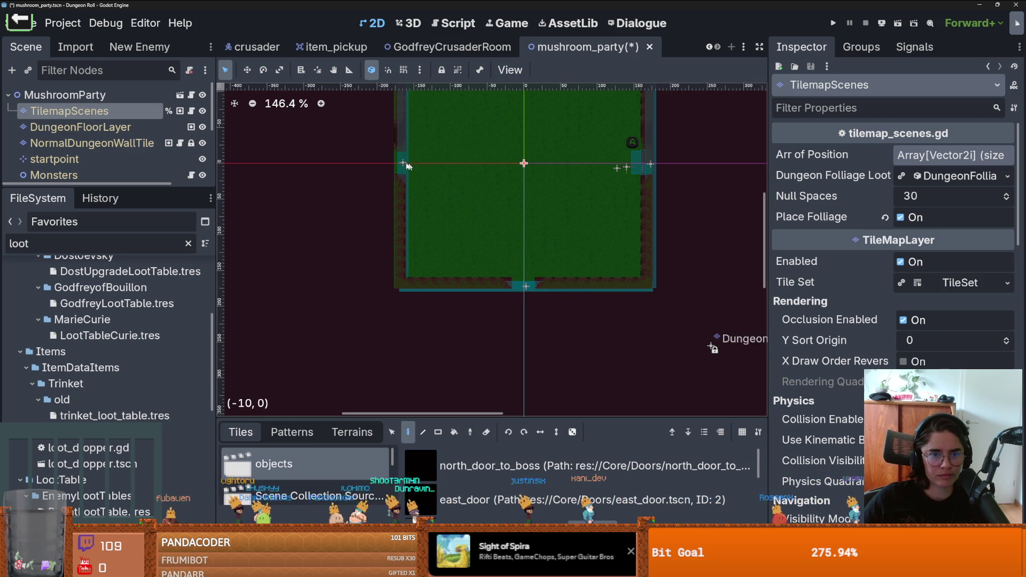
pyautogui.scroll(5, 694, 139)
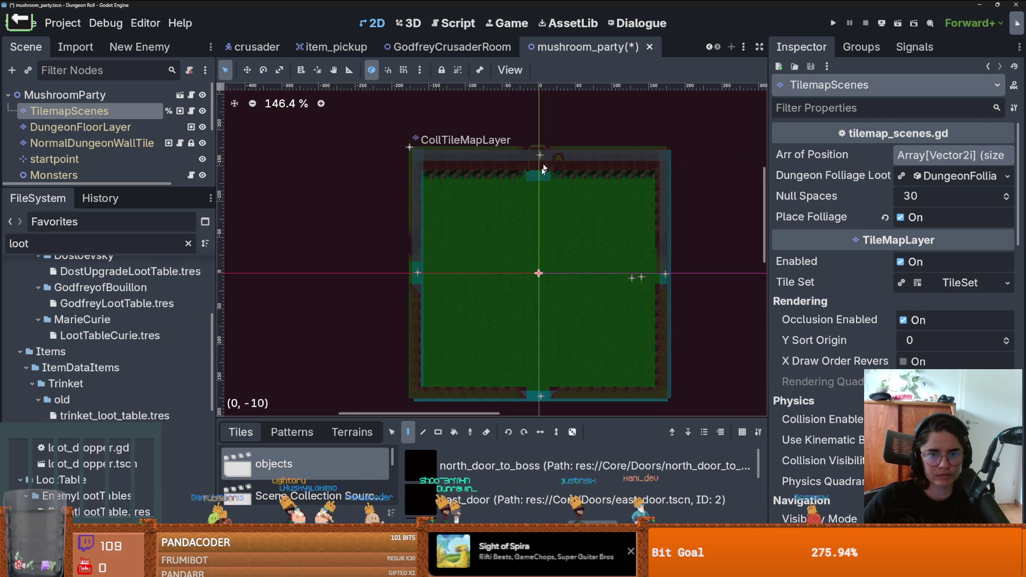
pyautogui.press('F5')
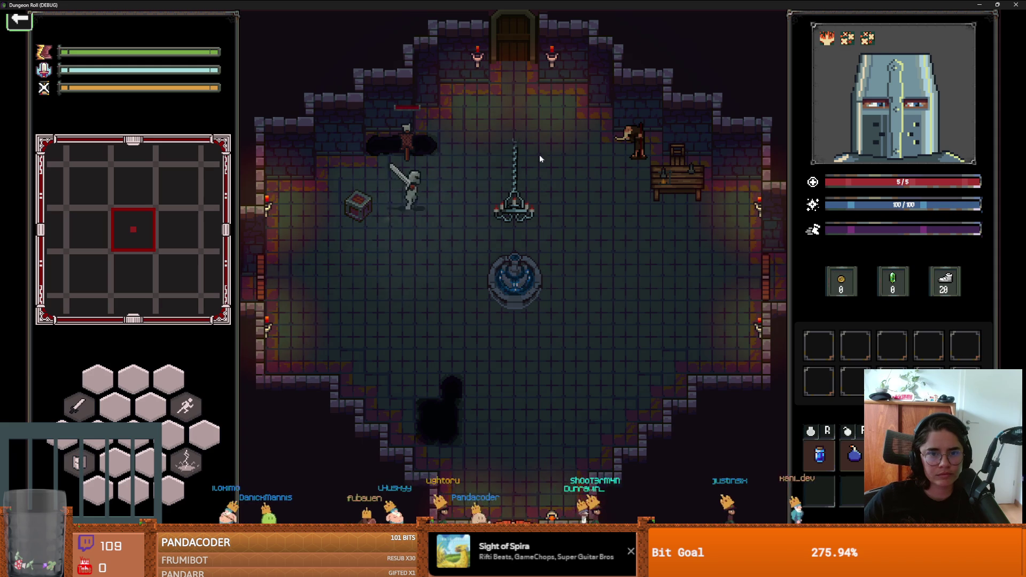
# Step: Enter the grass Mushroom Party room from the top door's debug list, then close the game
pyautogui.press('w')
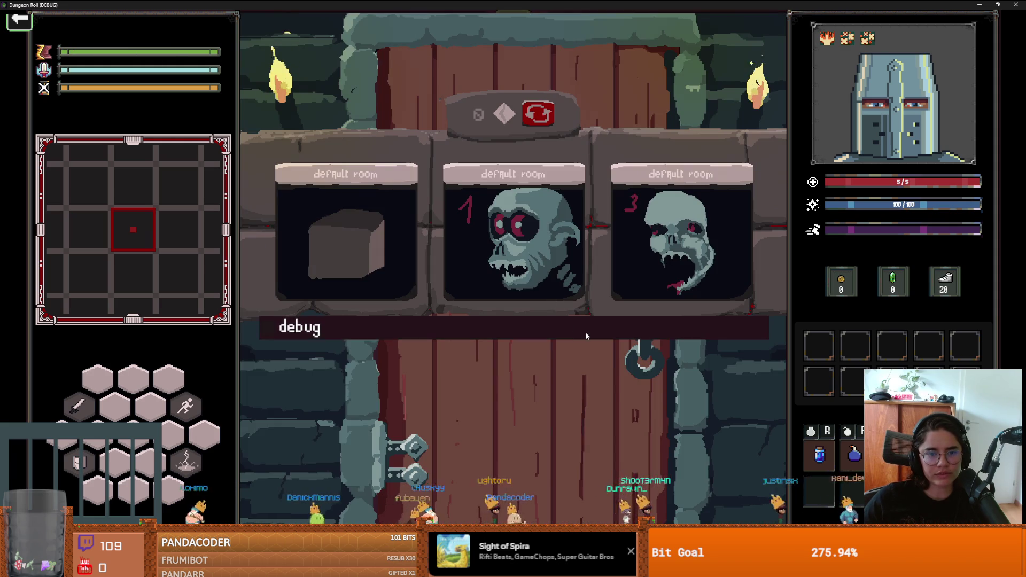
pyautogui.scroll(-3, 738, 393)
pyautogui.click(492, 346)
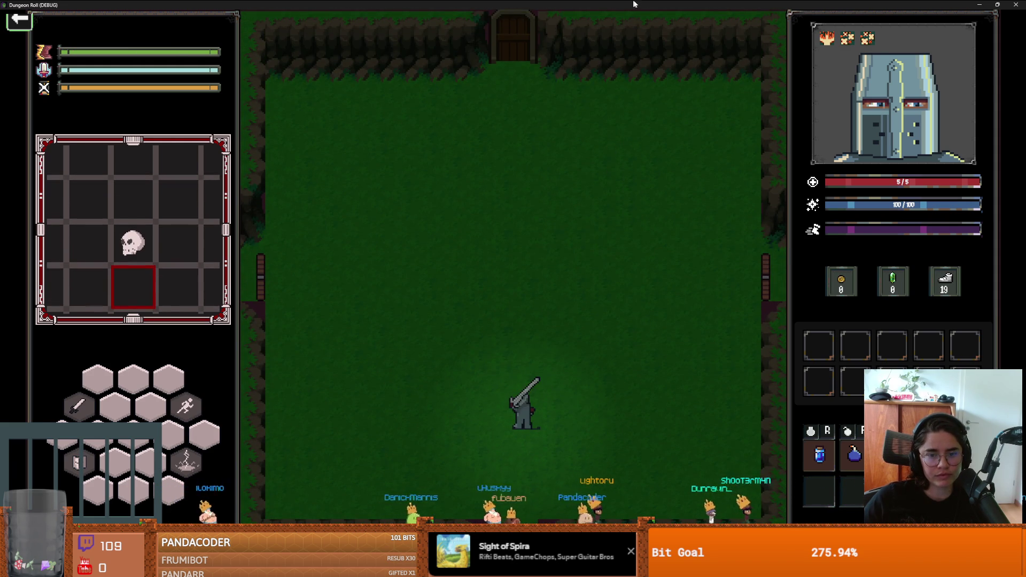
pyautogui.press('super+Down')
pyautogui.click(835, 243)
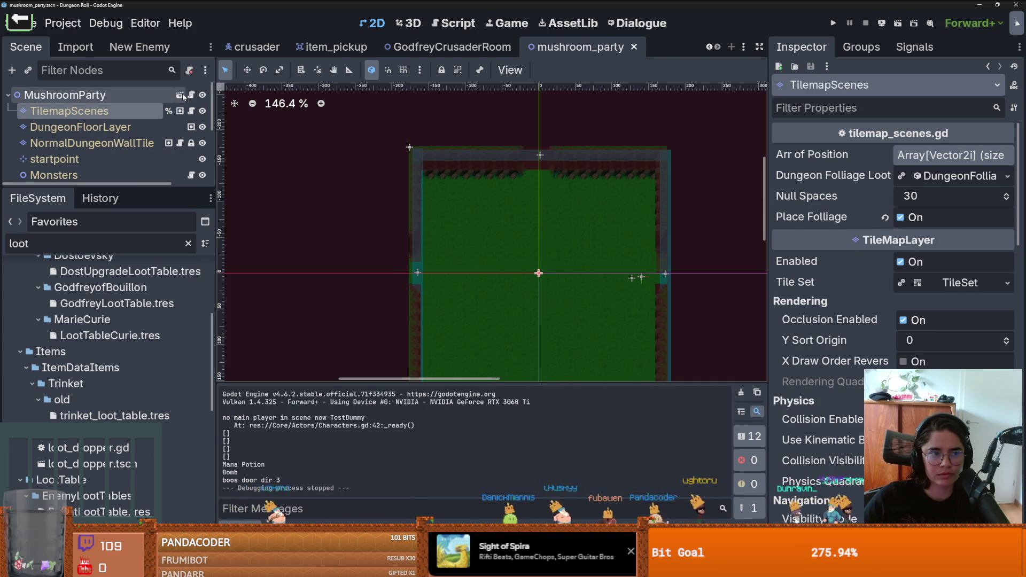
pyautogui.click(191, 111)
# Step: Jump from the place_folliage flag to the randomly_place_folliage definition and widen the code view
pyautogui.scroll(20, 521, 252)
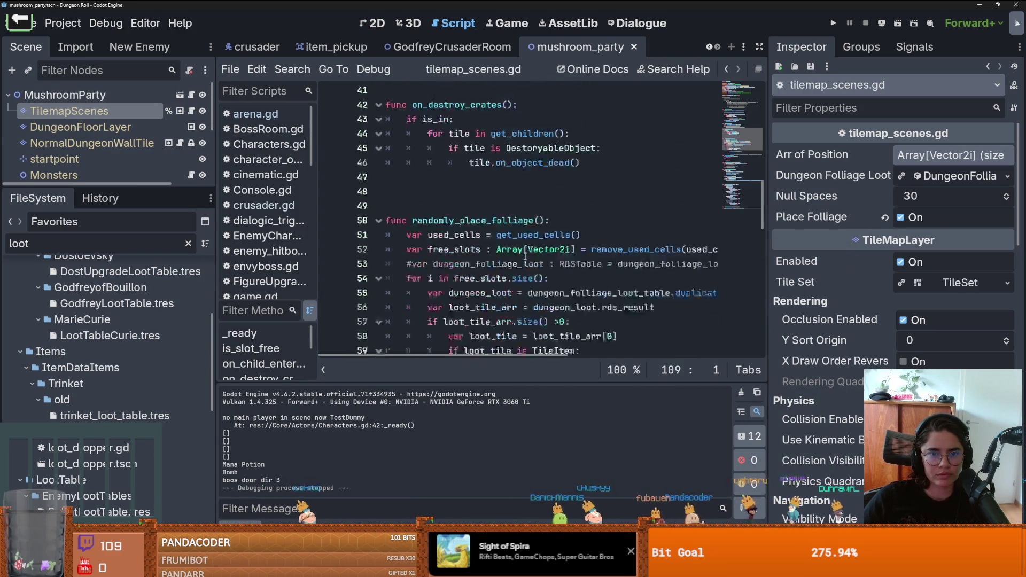
pyautogui.scroll(-3, 525, 257)
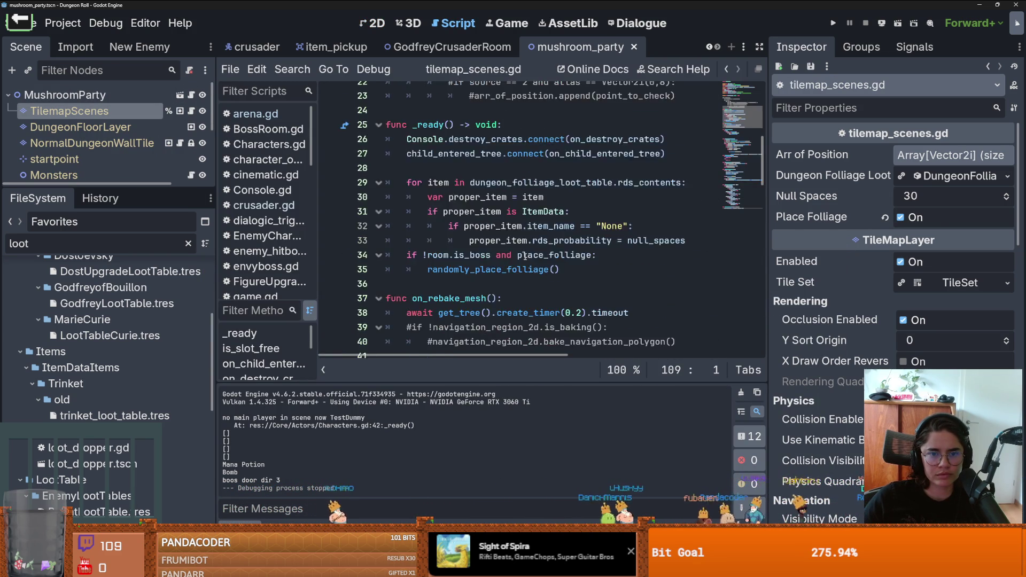
pyautogui.scroll(5, 513, 224)
pyautogui.doubleClick(497, 168)
pyautogui.scroll(-6, 508, 229)
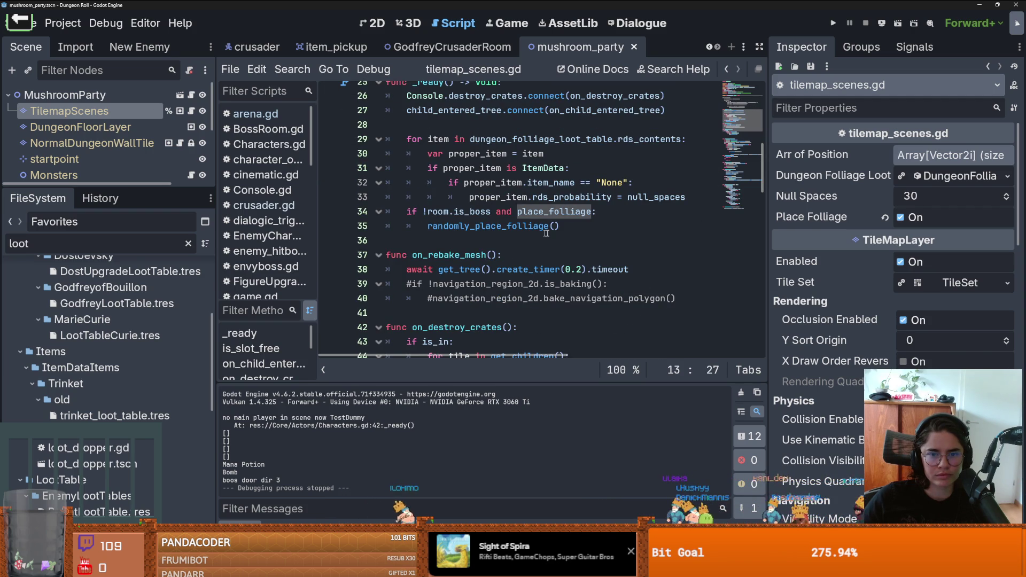
pyautogui.keyDown('ctrl'); pyautogui.click(510, 226); pyautogui.keyUp('ctrl')
pyautogui.scroll(-2, 482, 259)
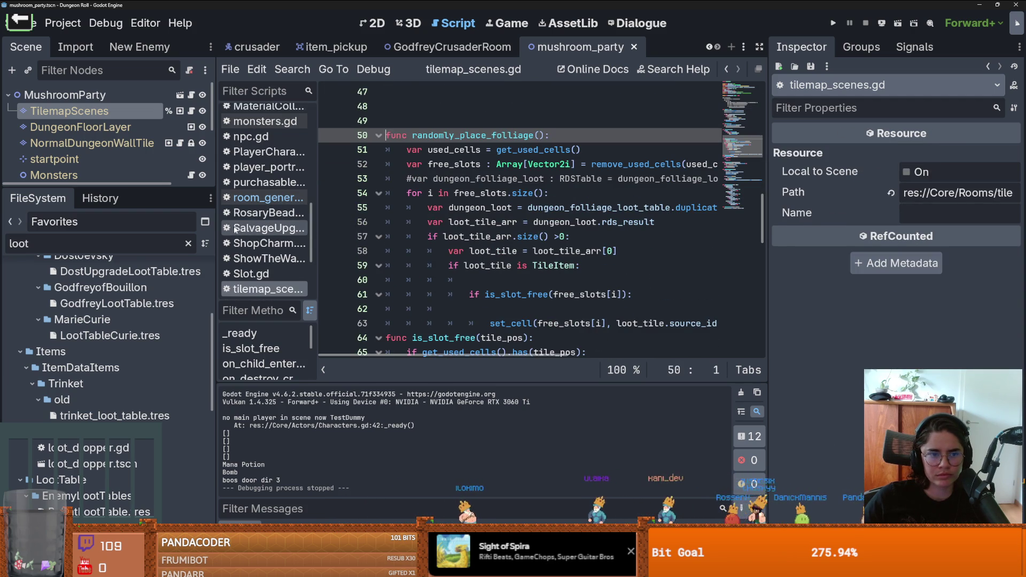
pyautogui.moveTo(219, 230); pyautogui.dragTo(166, 230)
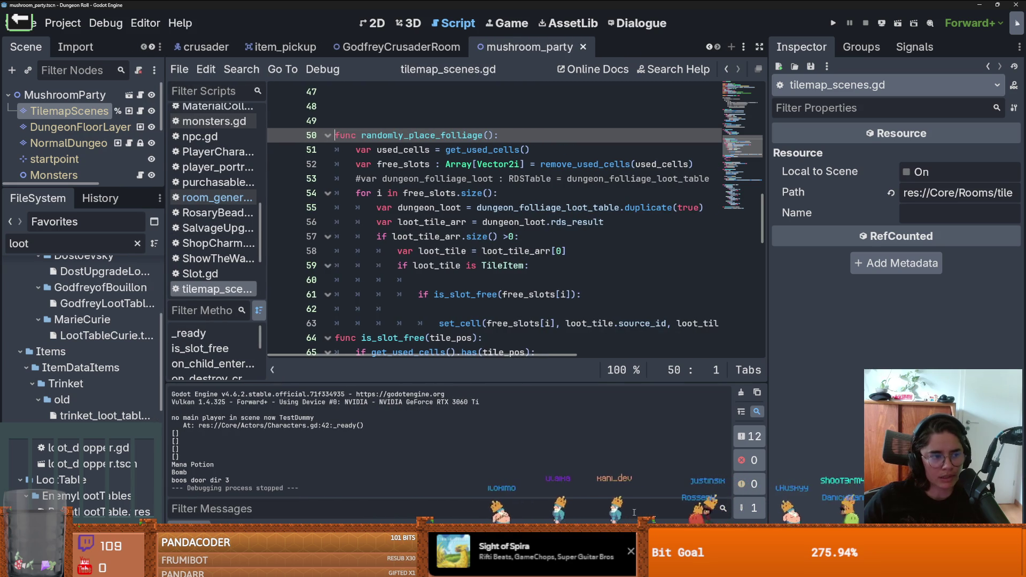
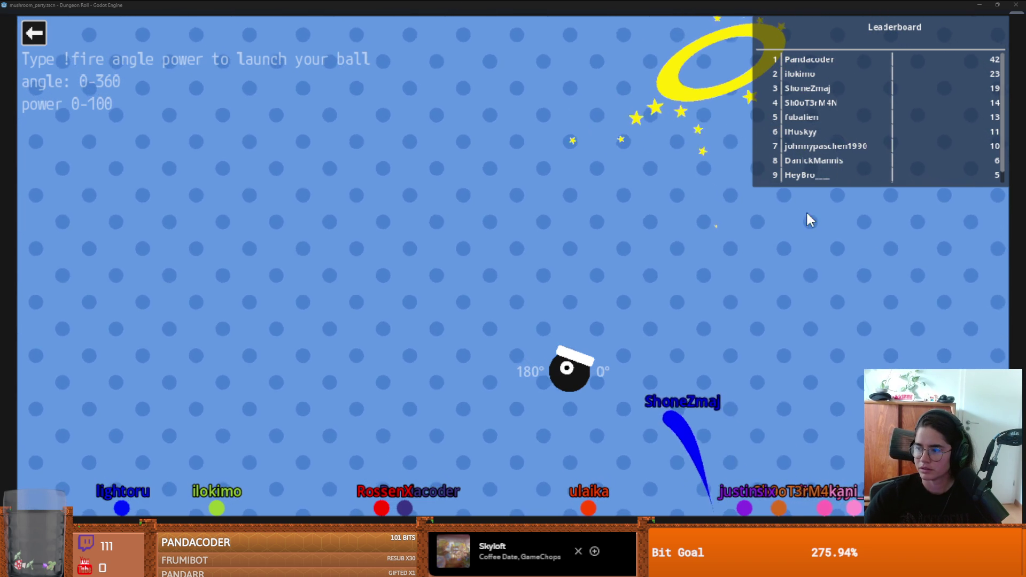
# Step: Quit the Dungeon Roll game, stop debugging, switch to the YouTube video and unmute it
pyautogui.click(35, 42)
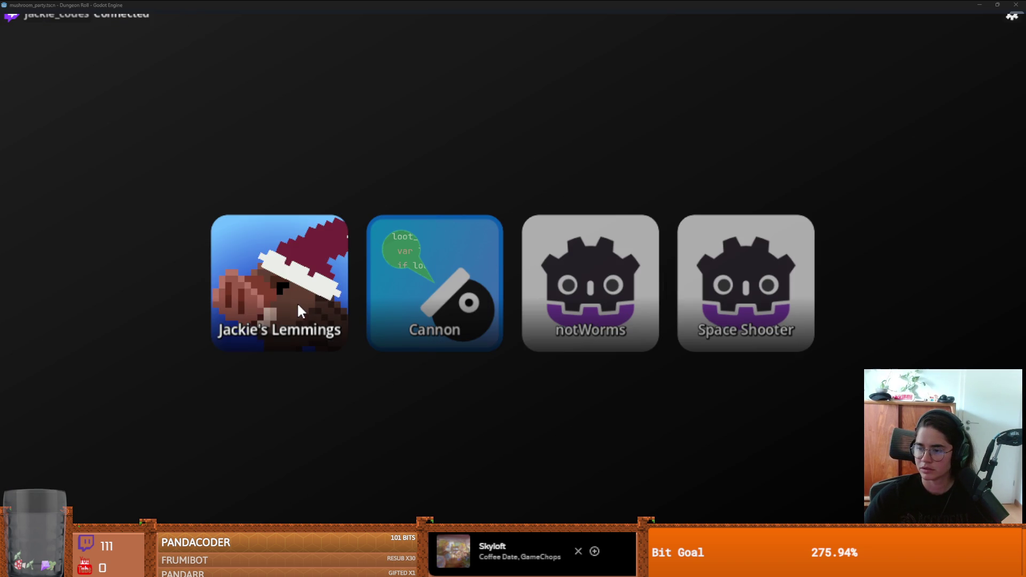
pyautogui.click(233, 281)
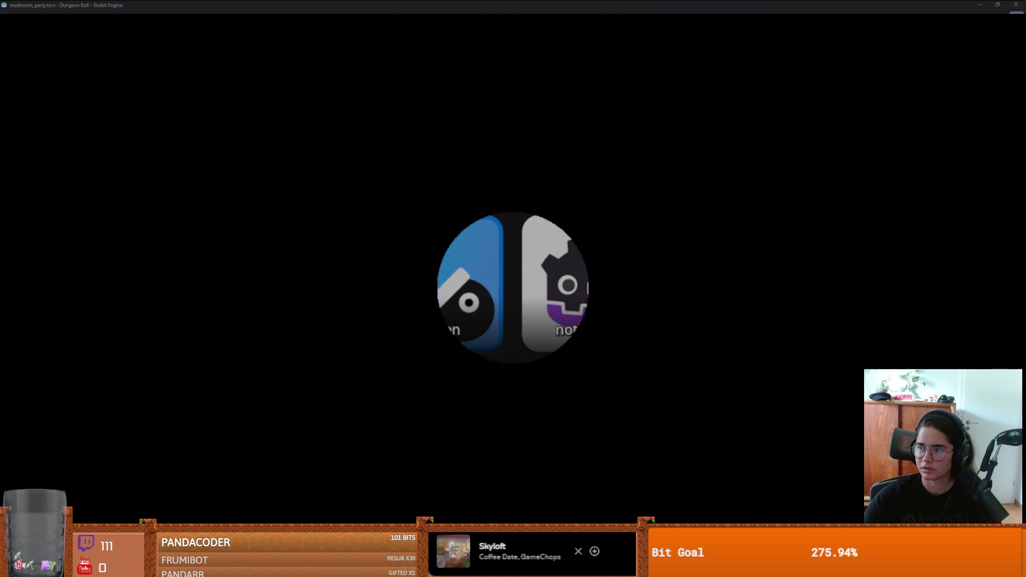
pyautogui.hotkey('alt', 'Tab')
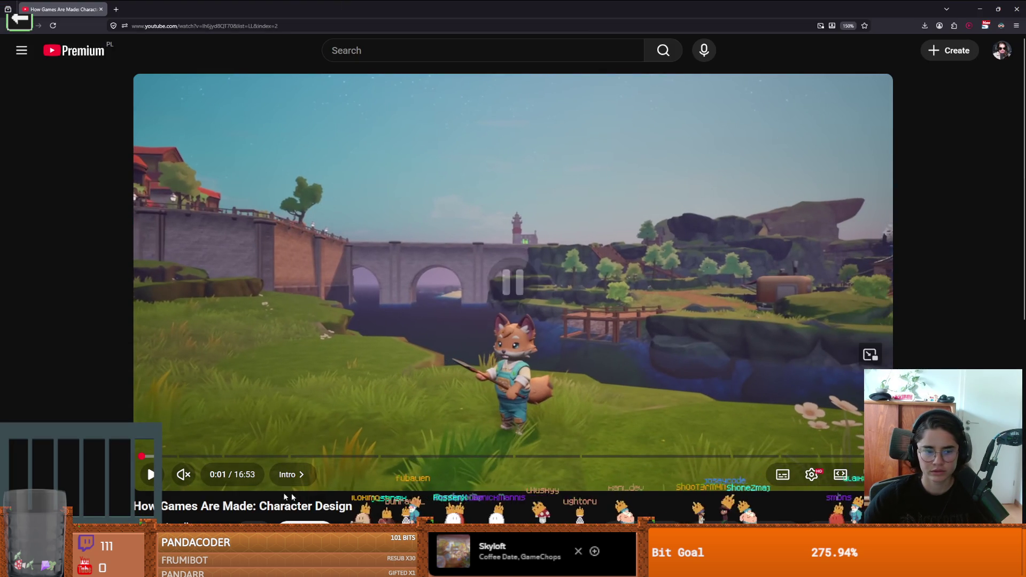
pyautogui.click(183, 474)
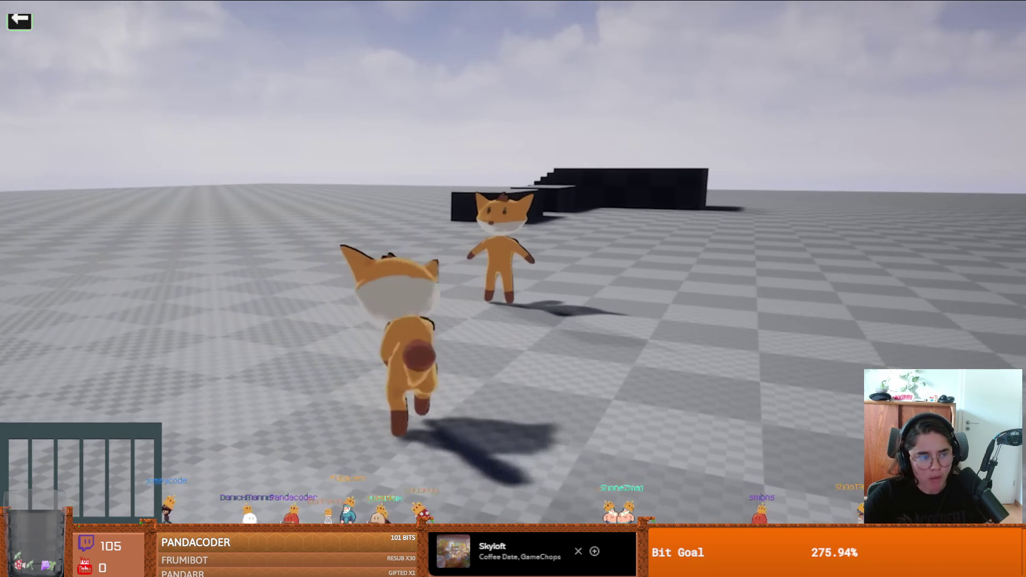
# Step: Let the character design video play on to the two running fox characters
pyautogui.moveTo(628, 359)
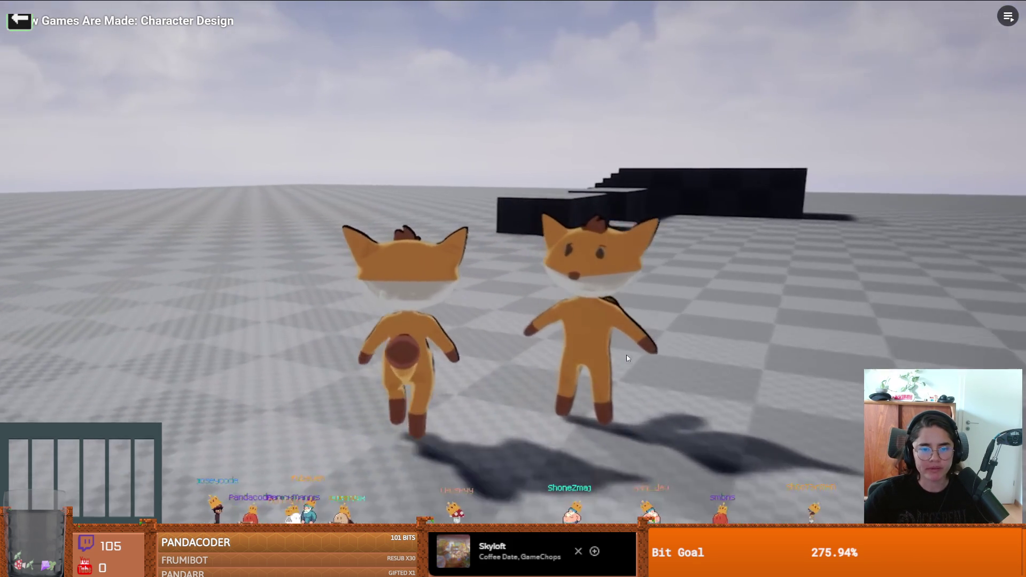
# Step: Pause the character design video briefly, then resume it toward the farm field scene
pyautogui.click(627, 359)
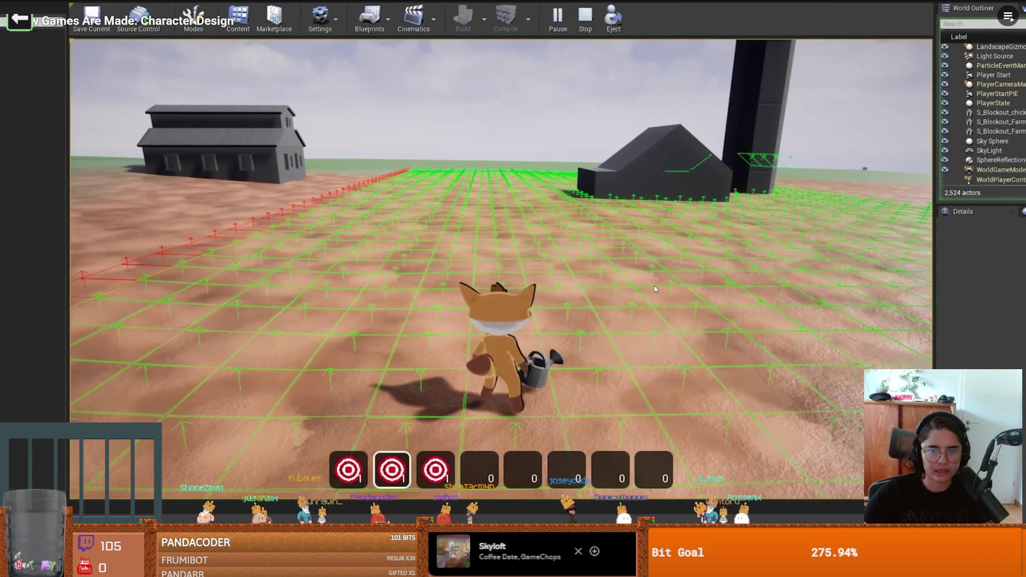
pyautogui.click(654, 286)
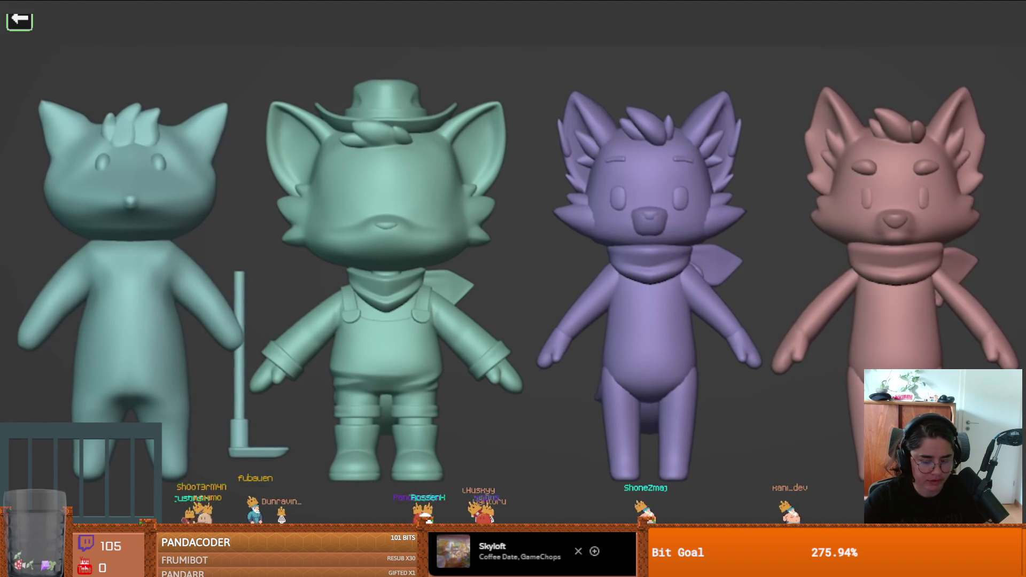
# Step: Hold on the sculpted fox models, then resume until the Ver.01 colour sketches
pyautogui.click(640, 430)
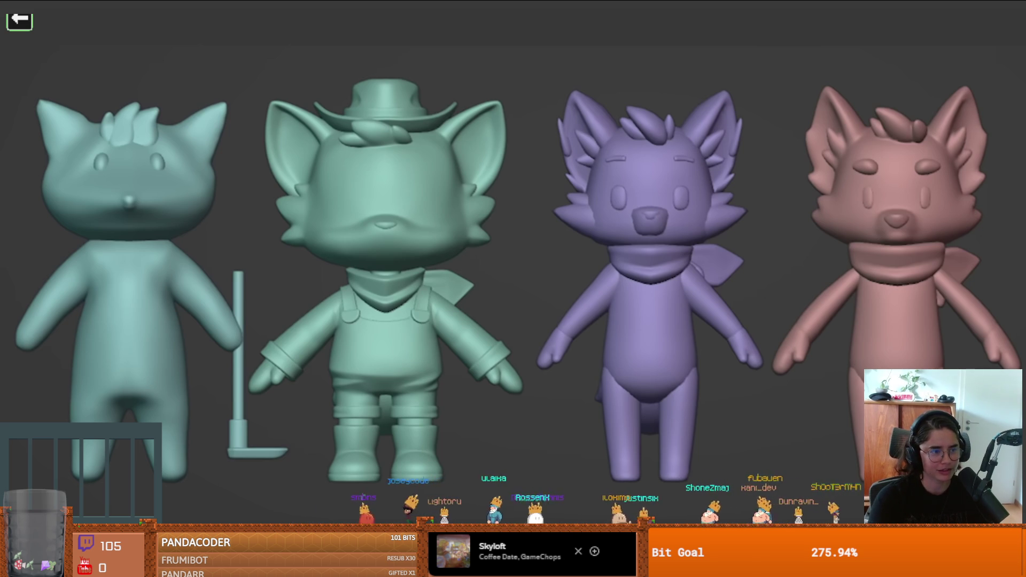
pyautogui.click(640, 431)
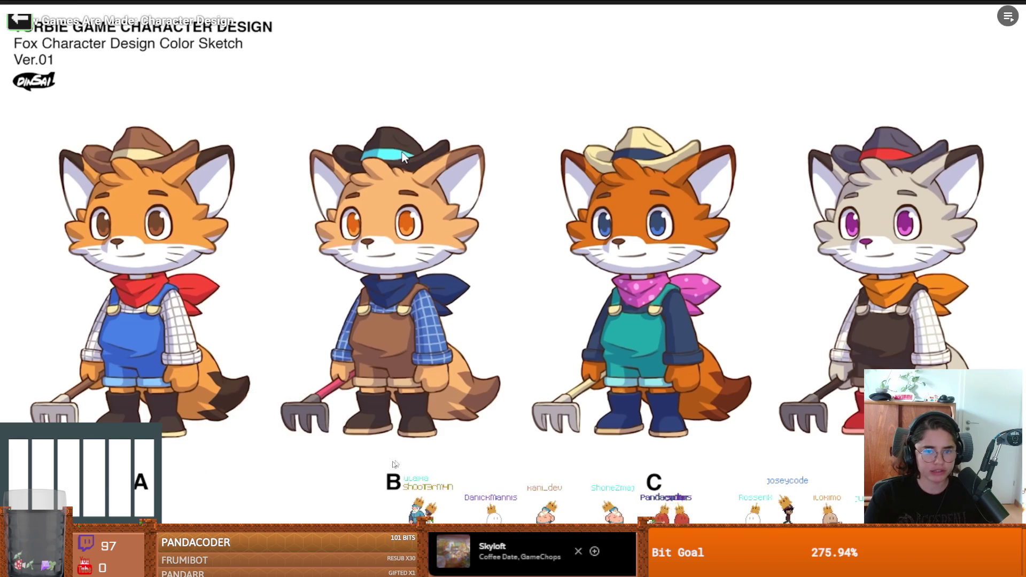
pyautogui.click(433, 438)
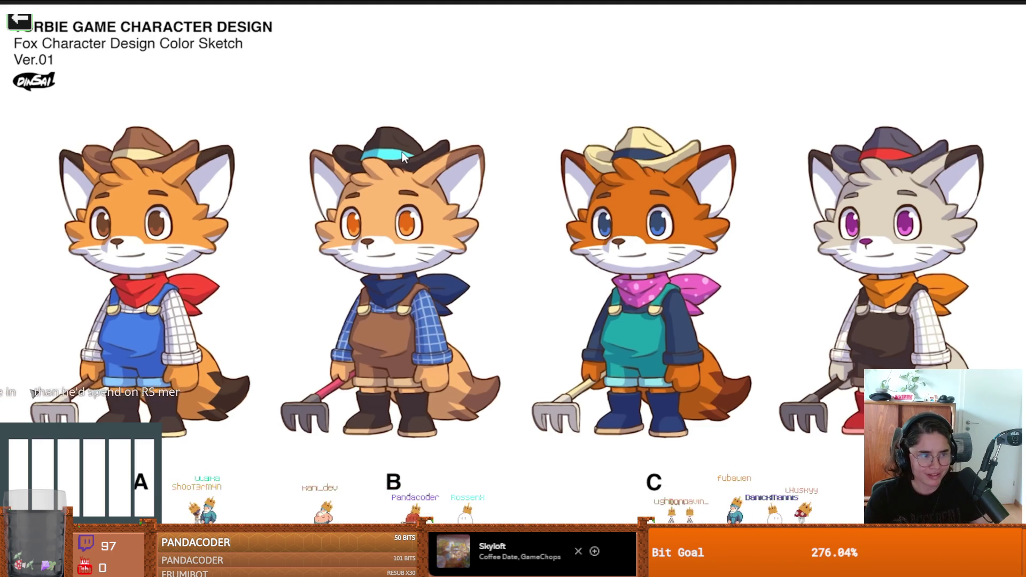
pyautogui.click(434, 394)
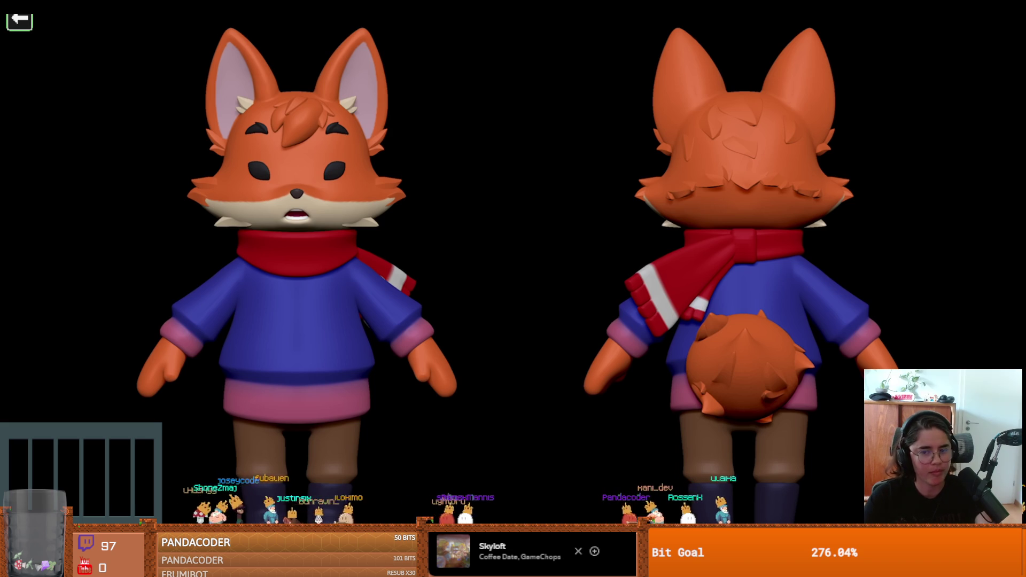
pyautogui.click(433, 392)
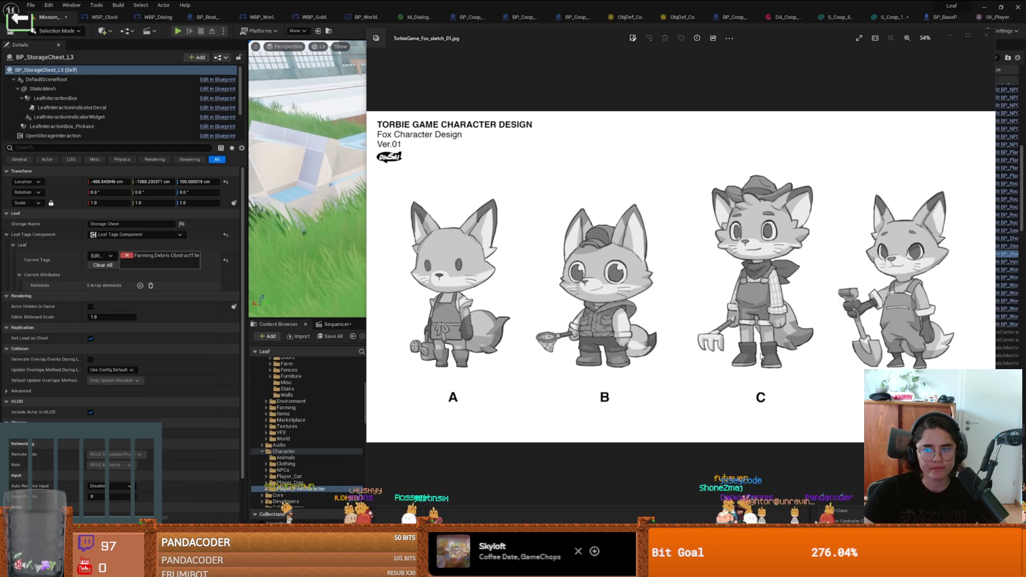
# Step: Resume the video on the greyscale Ver.01 fox sketch sheet
pyautogui.moveTo(730, 352)
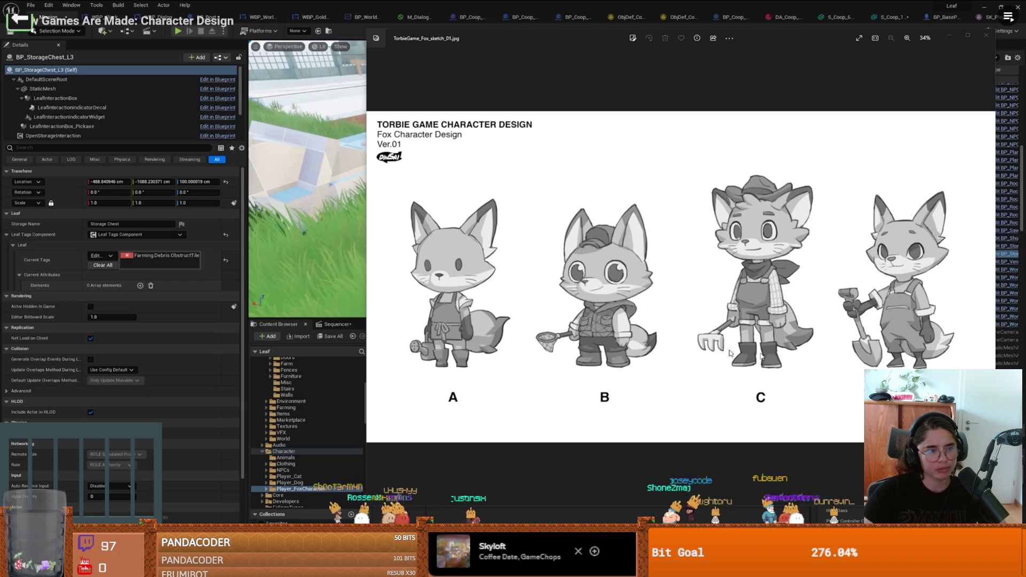
# Step: Pause on the fox sketch sheet, then continue the video in full screen
pyautogui.click(720, 381)
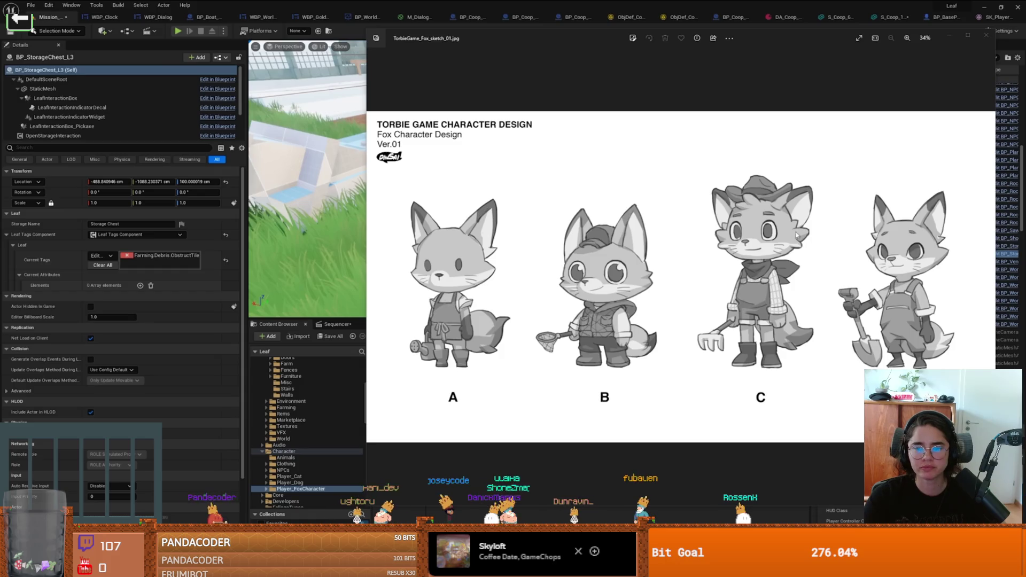
pyautogui.doubleClick(764, 275)
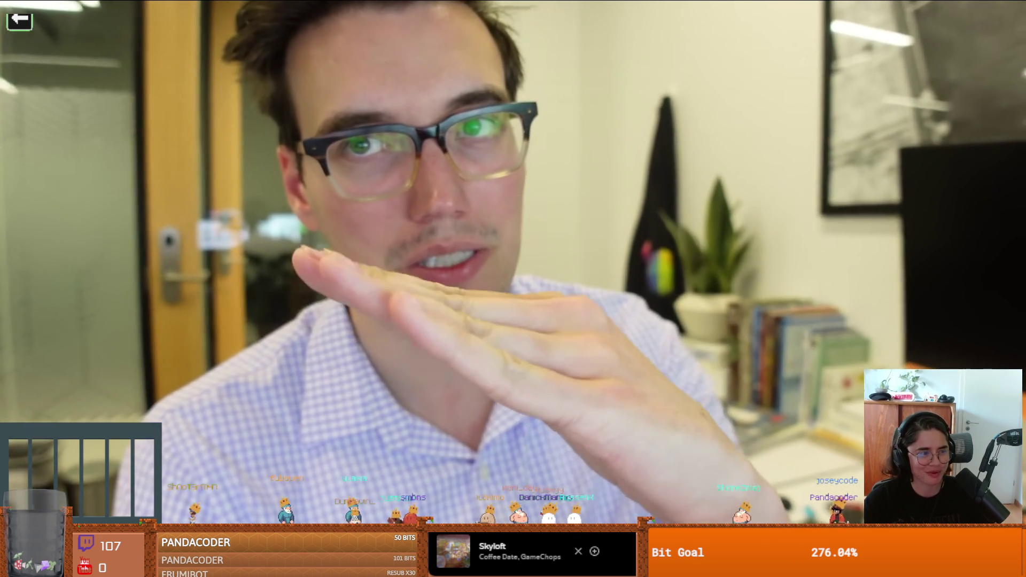
pyautogui.moveTo(712, 355)
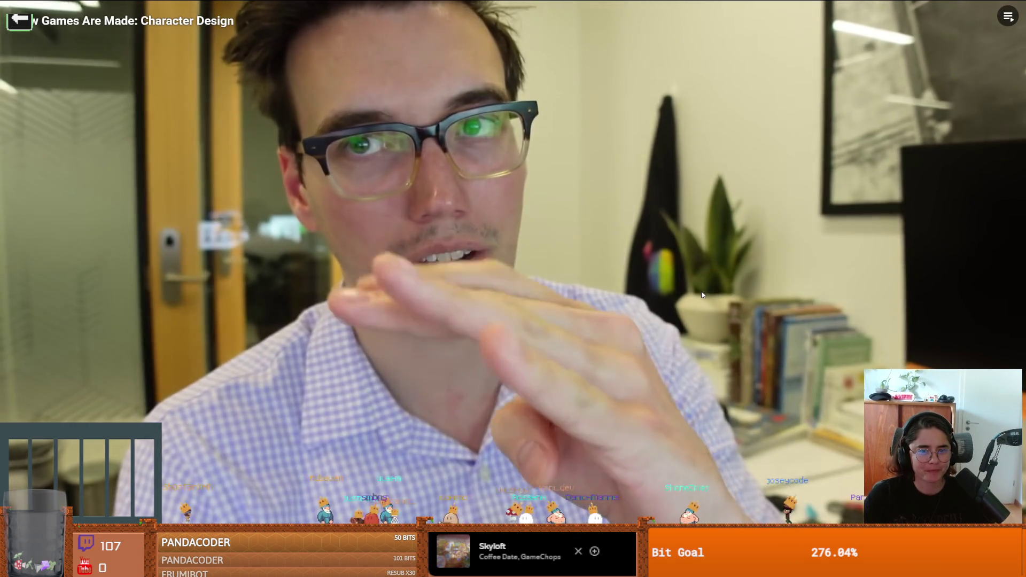
pyautogui.click(703, 295)
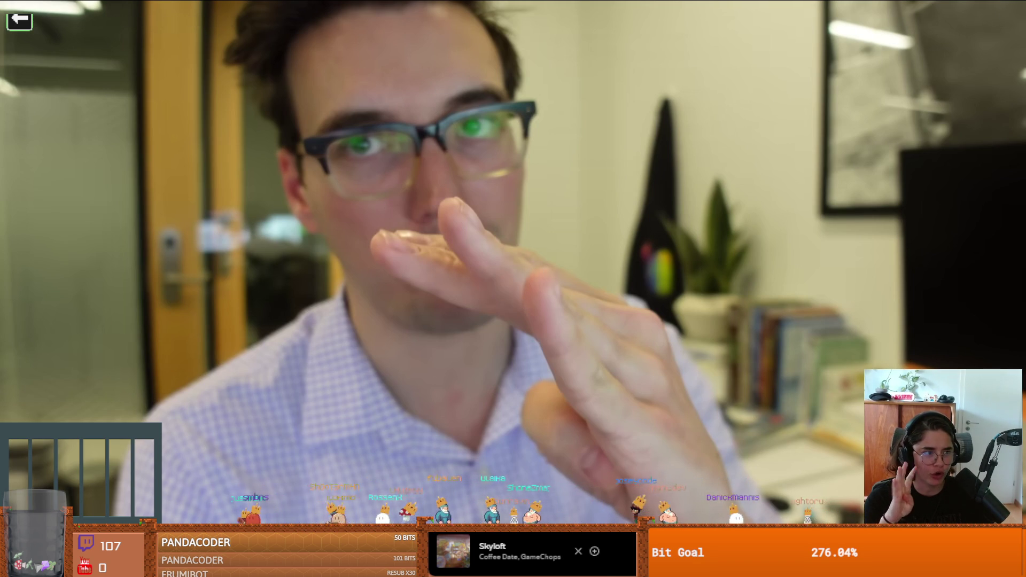
pyautogui.click(701, 295)
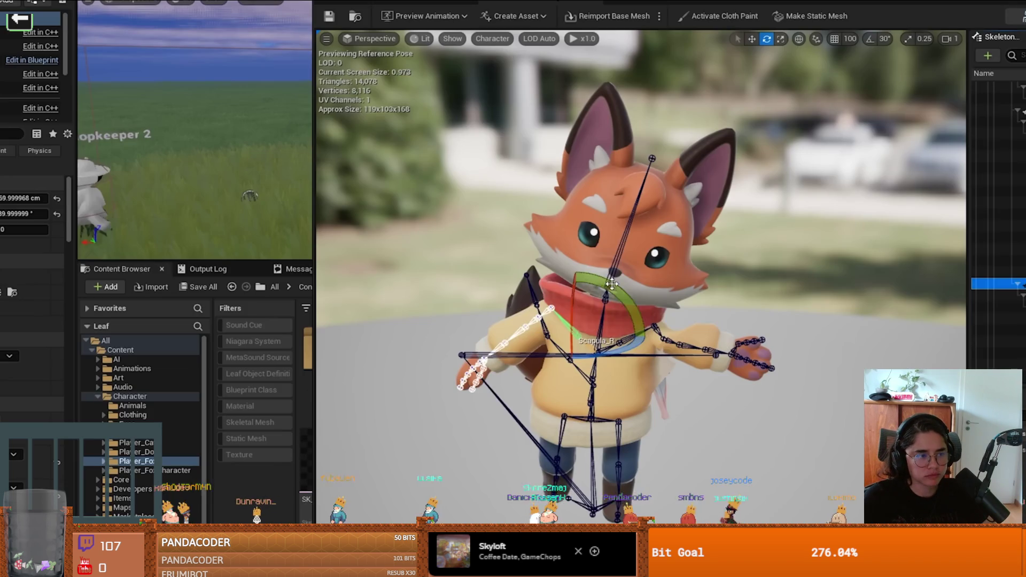
pyautogui.moveTo(620, 292)
pyautogui.mouseDown()
pyautogui.moveTo(695, 256)
pyautogui.moveTo(871, 214)
pyautogui.mouseUp()
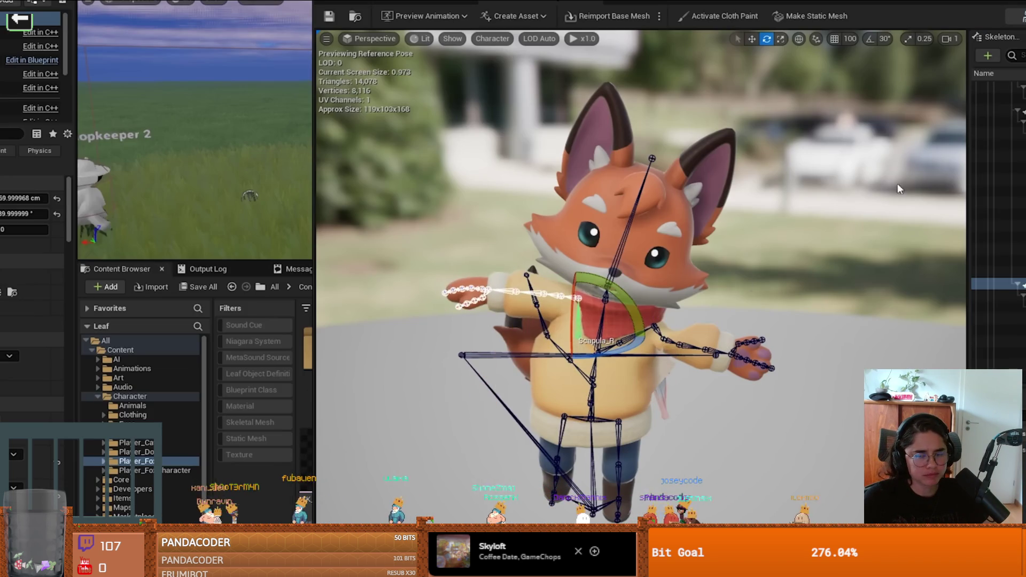
pyautogui.hotkey('ctrl', 'z')
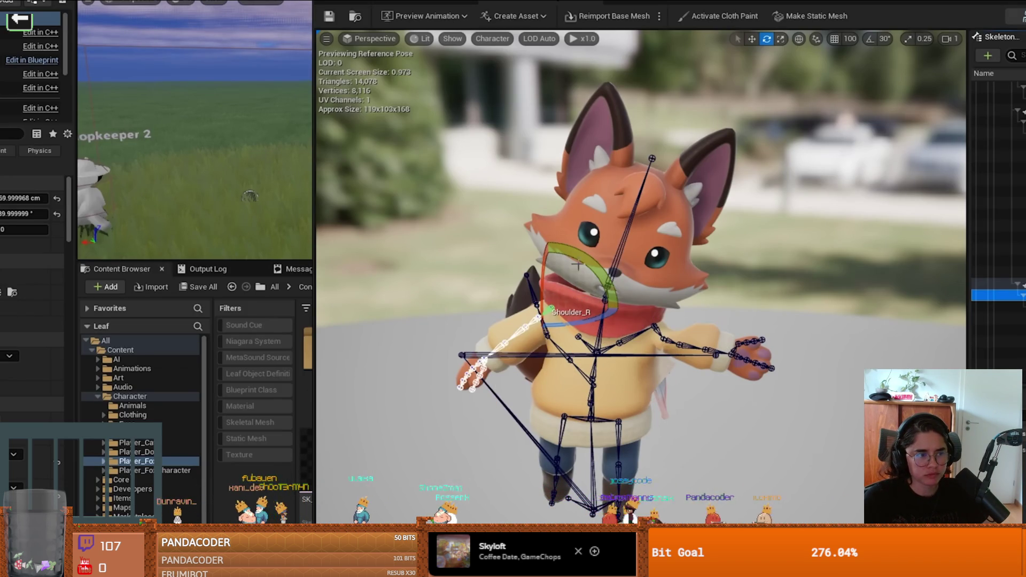
pyautogui.moveTo(590, 258)
pyautogui.mouseDown()
pyautogui.moveTo(633, 326)
pyautogui.moveTo(596, 381)
pyautogui.moveTo(529, 389)
pyautogui.moveTo(484, 342)
pyautogui.mouseUp()
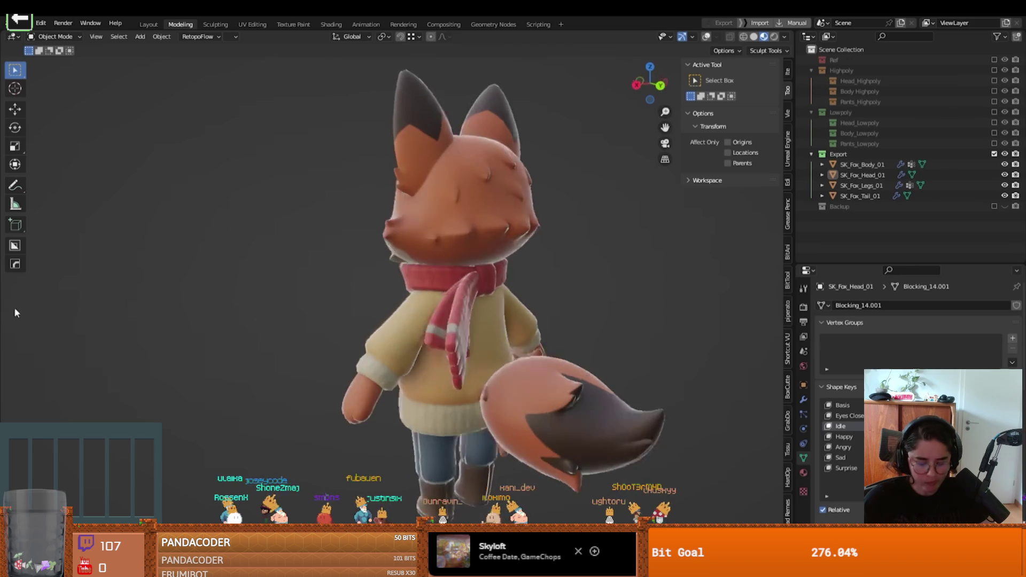
pyautogui.moveTo(13, 313)
pyautogui.mouseDown()
pyautogui.moveTo(241, 299)
pyautogui.moveTo(313, 308)
pyautogui.moveTo(340, 333)
pyautogui.mouseUp()
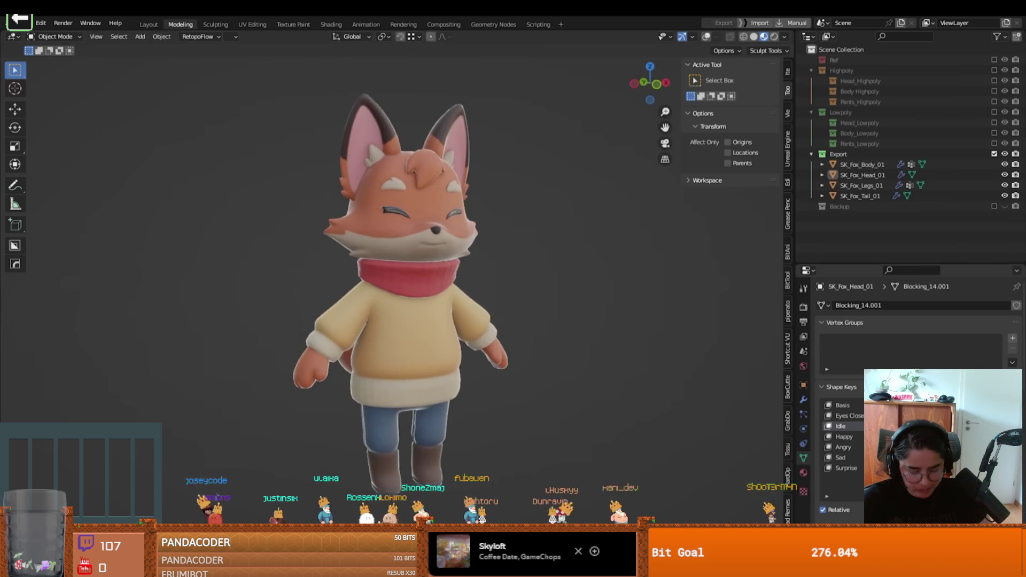
pyautogui.moveTo(718, 381)
pyautogui.mouseDown()
pyautogui.moveTo(612, 376)
pyautogui.moveTo(648, 376)
pyautogui.mouseUp()
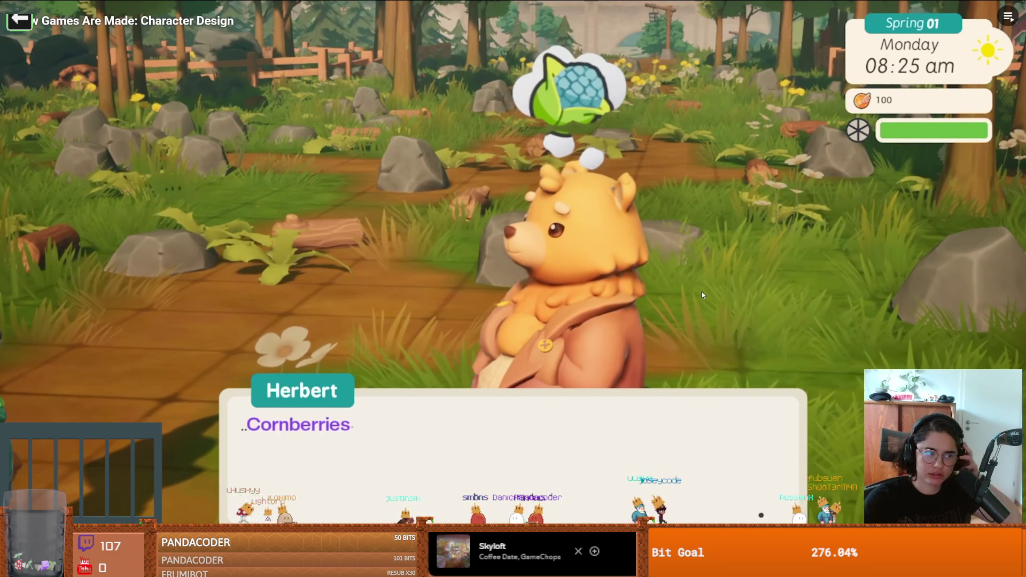
# Step: Resume the video, continuing to the rigged fox head in the 3D program
pyautogui.click(702, 291)
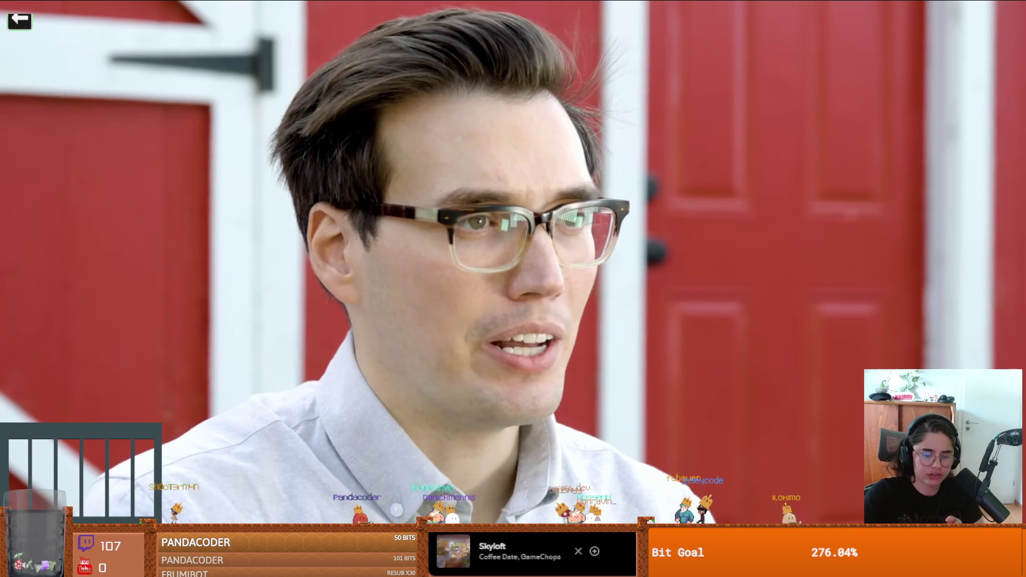
# Step: Pause the video after the rigged fox head footage
pyautogui.click(703, 294)
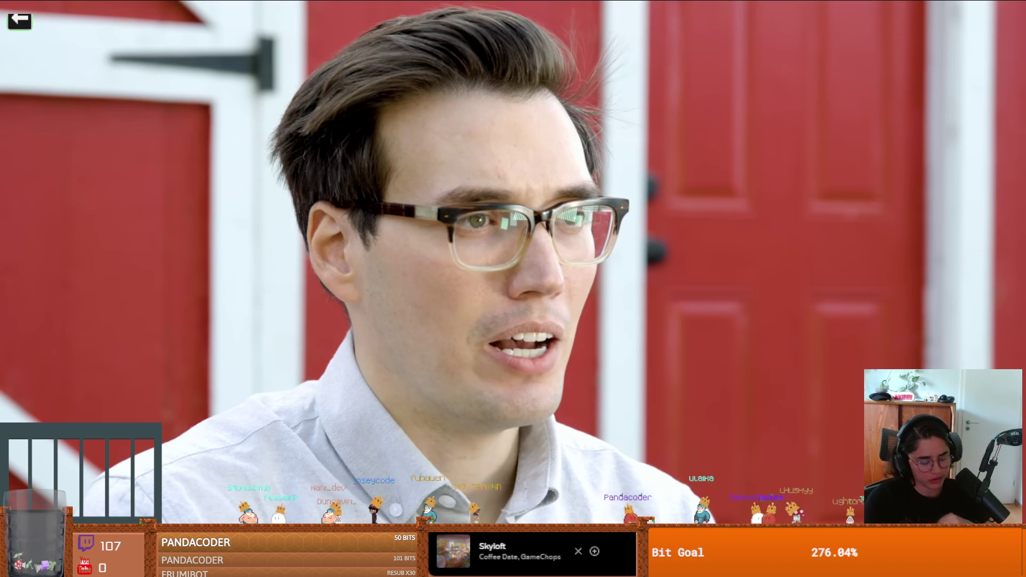
# Step: Resume the video and let it reach the fox running through the meadow
pyautogui.click(701, 294)
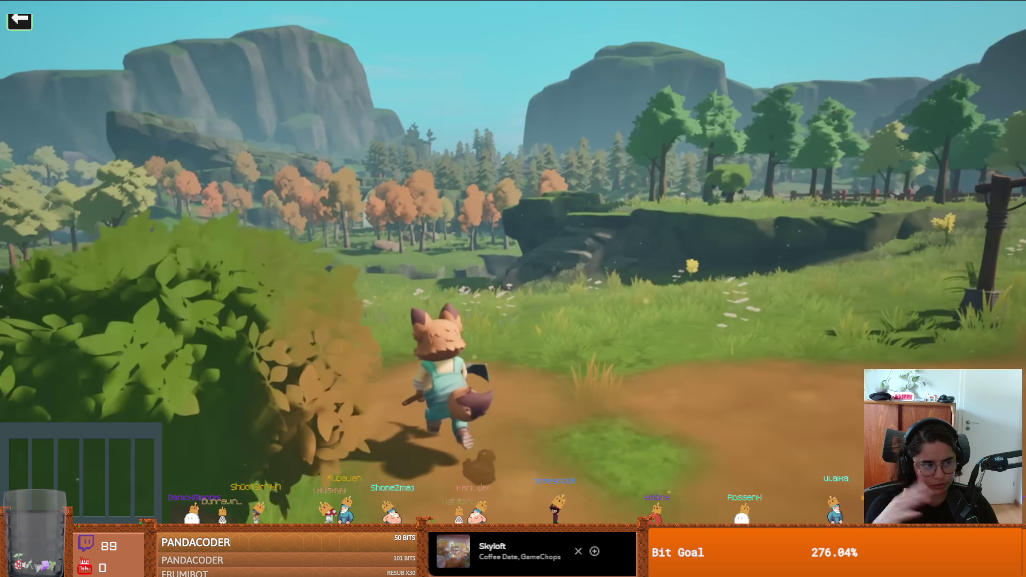
# Step: Resume the video past the character creator's fur pattern and colour options
pyautogui.click(724, 252)
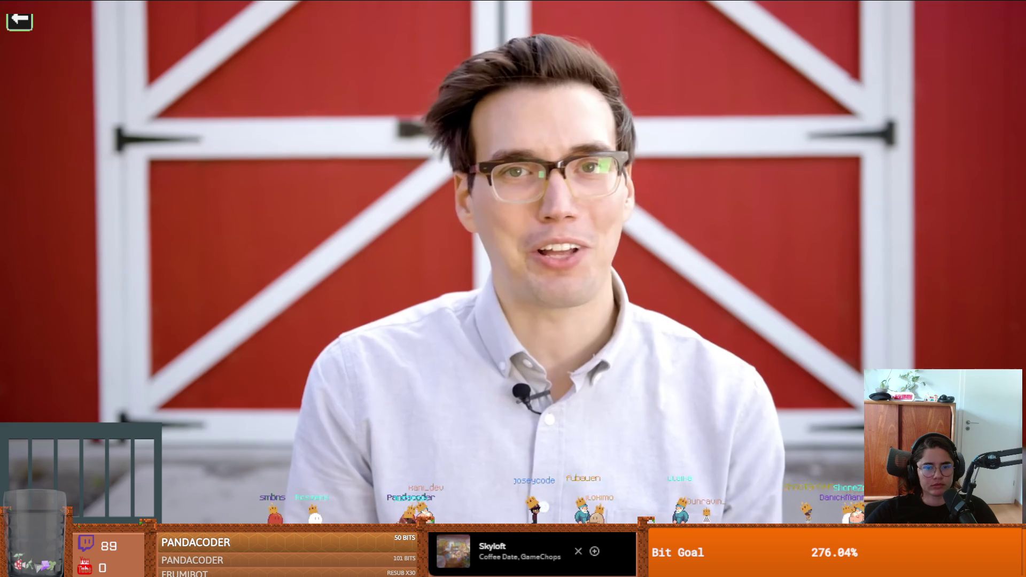
pyautogui.moveTo(694, 314)
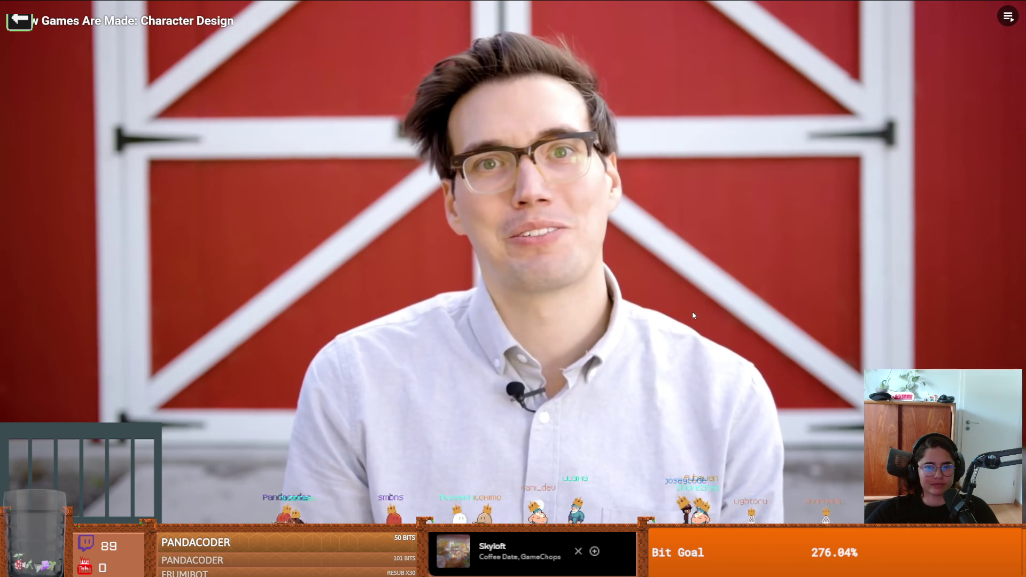
pyautogui.click(693, 313)
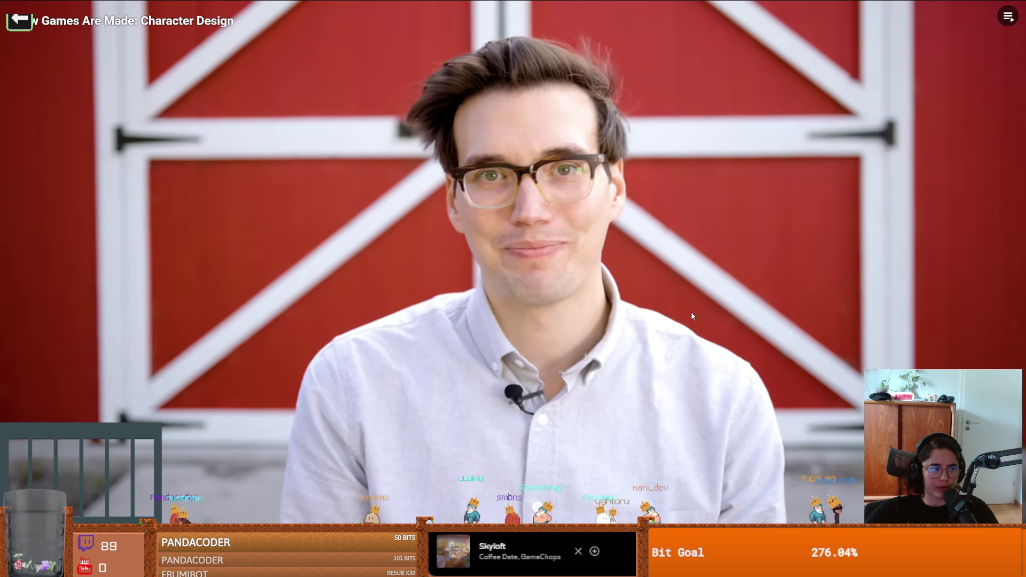
pyautogui.click(691, 312)
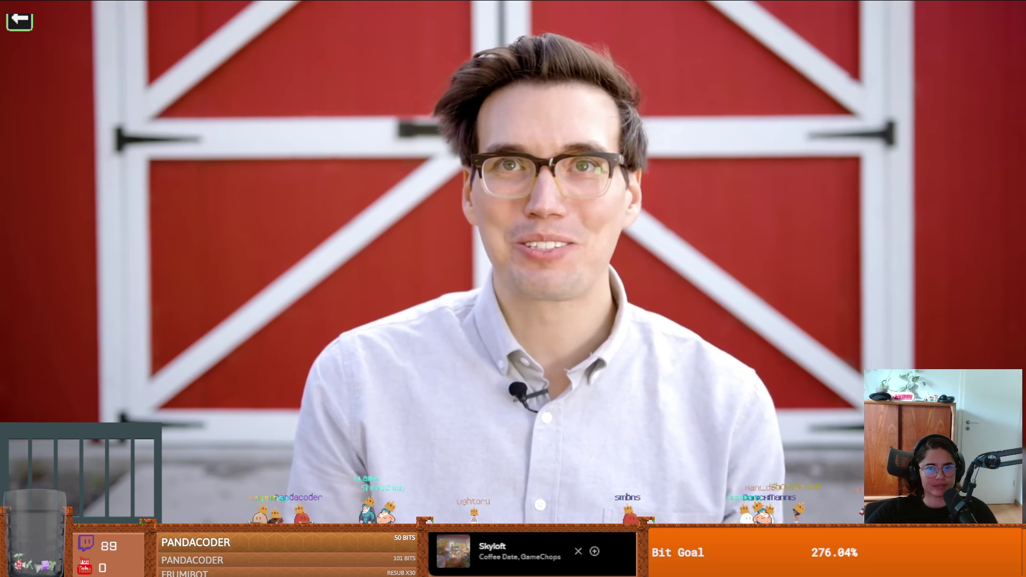
pyautogui.click(706, 244)
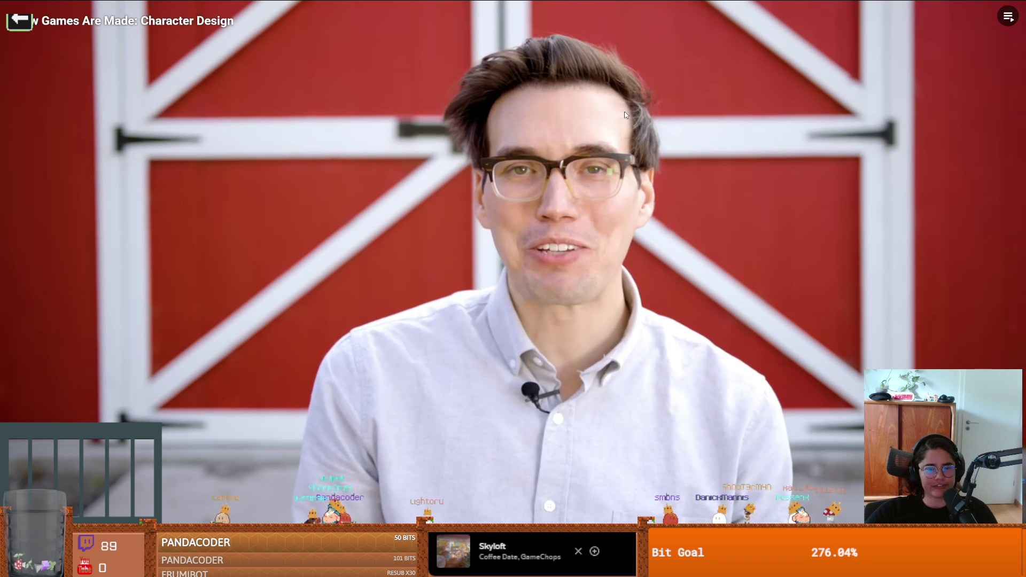
pyautogui.click(802, 287)
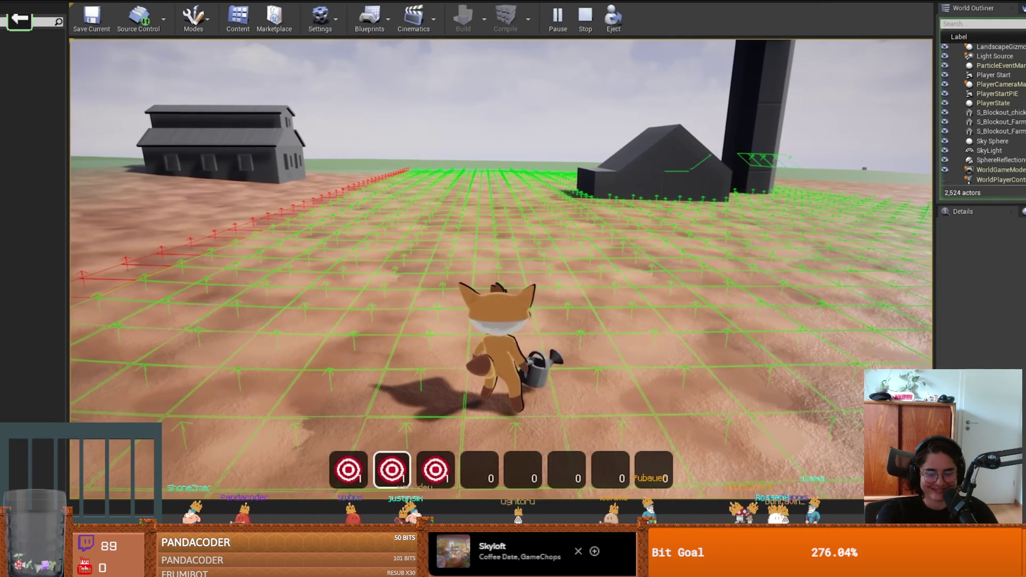
pyautogui.click(787, 299)
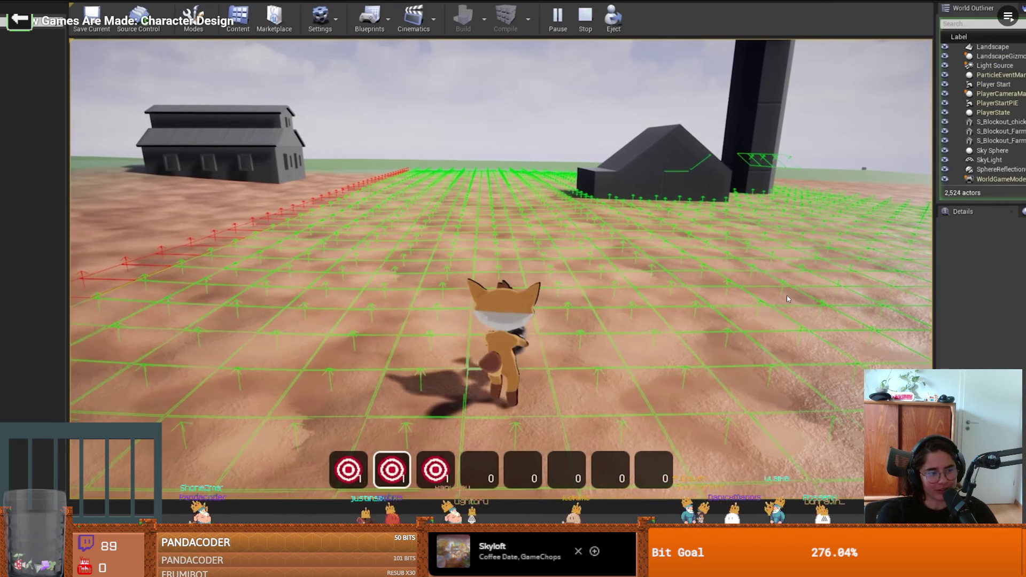
pyautogui.click(788, 298)
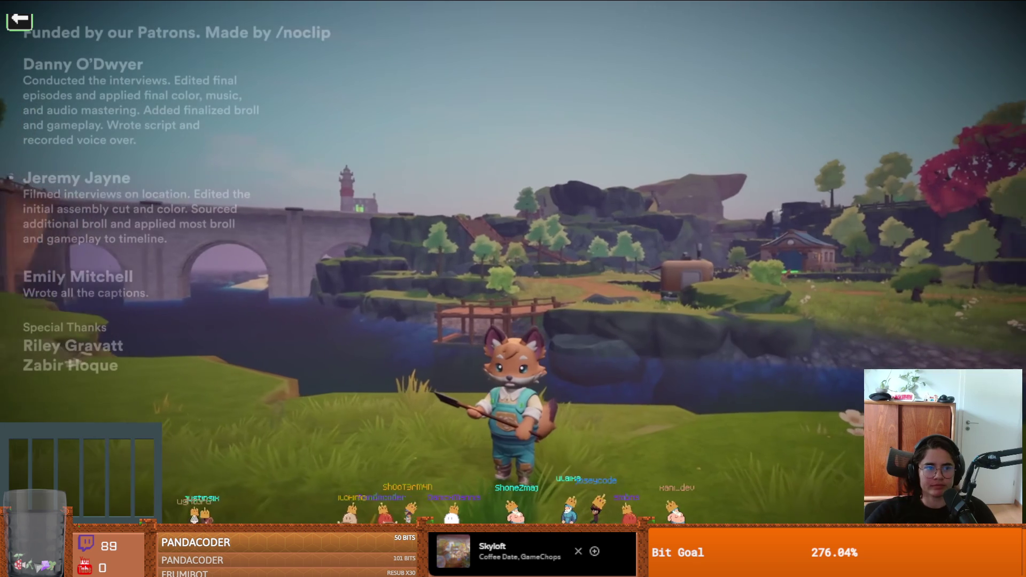
# Step: Exit full screen on the Character Design video, leaving it paused at 15:25 on its watch page
pyautogui.moveTo(694, 357)
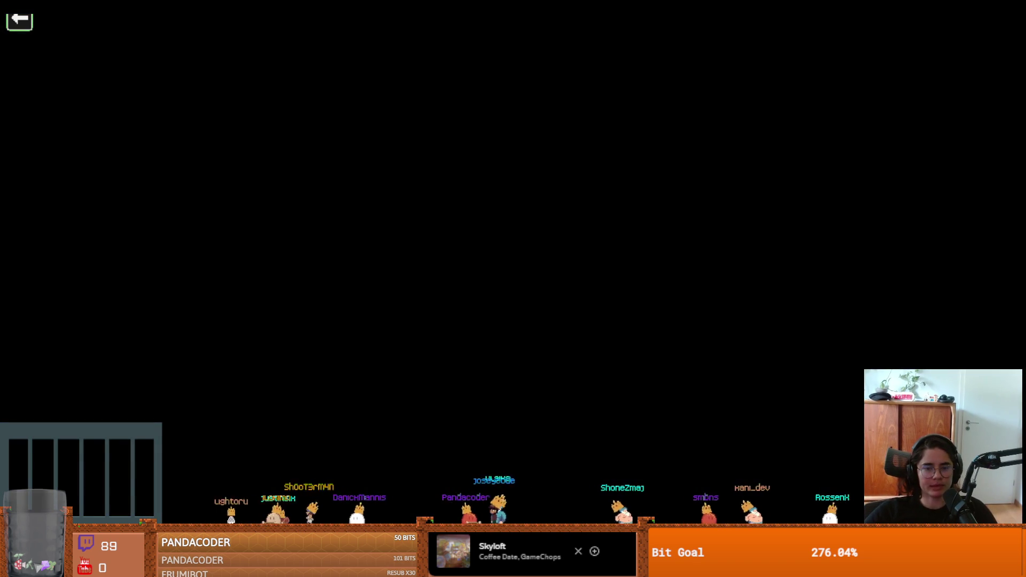
pyautogui.press('Escape')
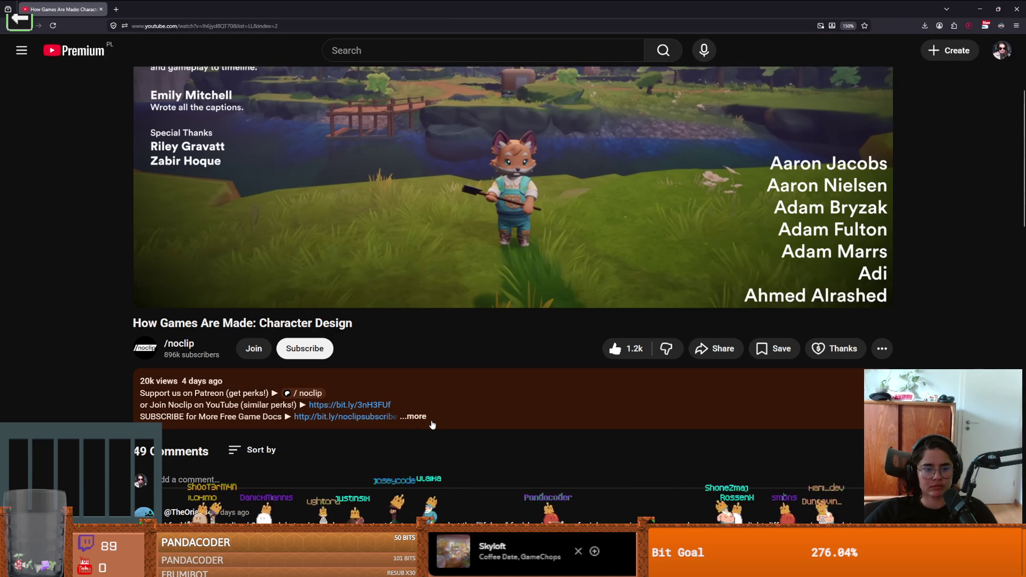
# Step: Switch from YouTube back to Godot's tilemap_scenes.gd script and save the mushroom_party scene
pyautogui.scroll(-3, 412, 416)
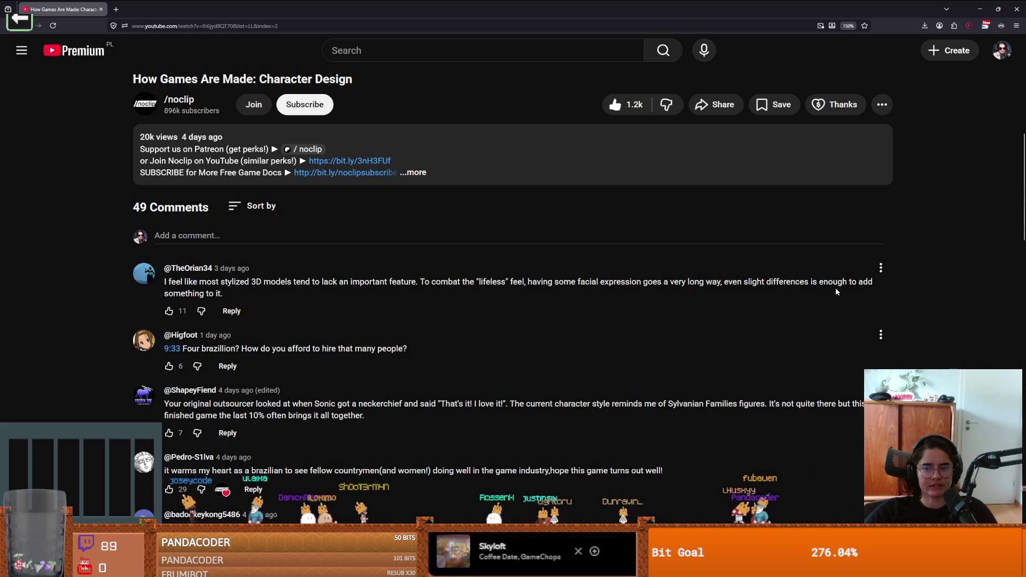
pyautogui.scroll(5, 351, 332)
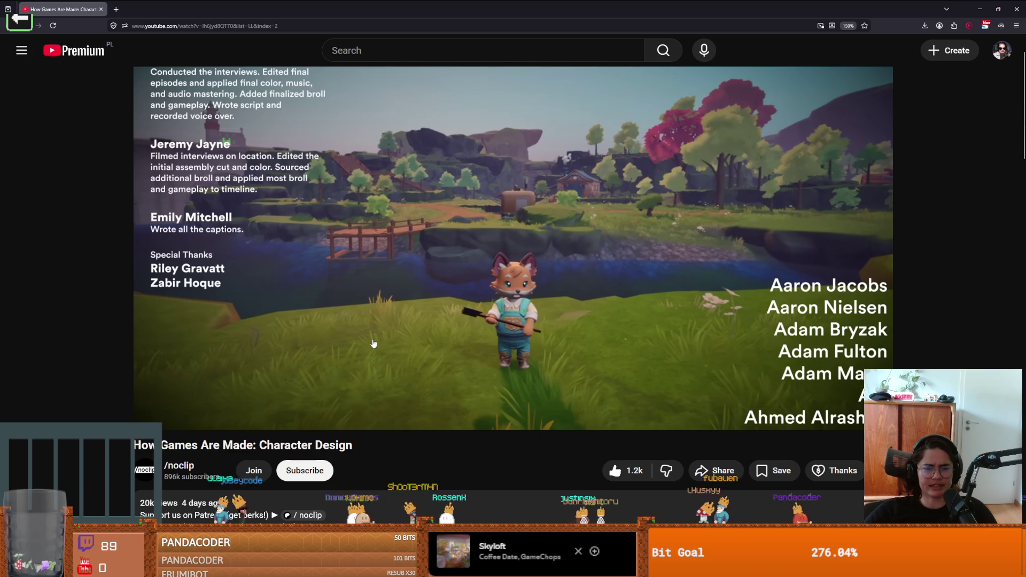
pyautogui.scroll(-5, 494, 315)
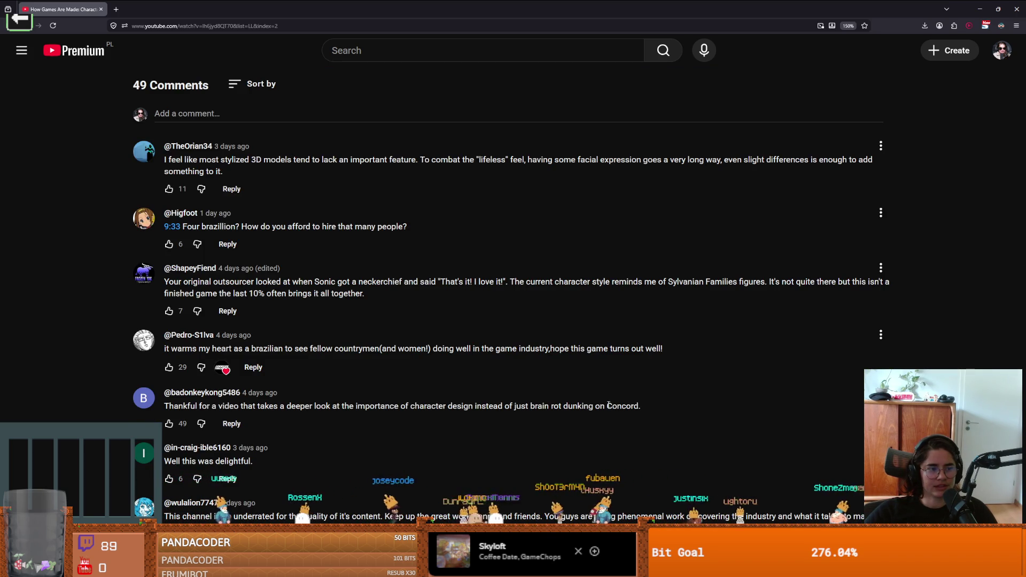
pyautogui.scroll(5, 608, 405)
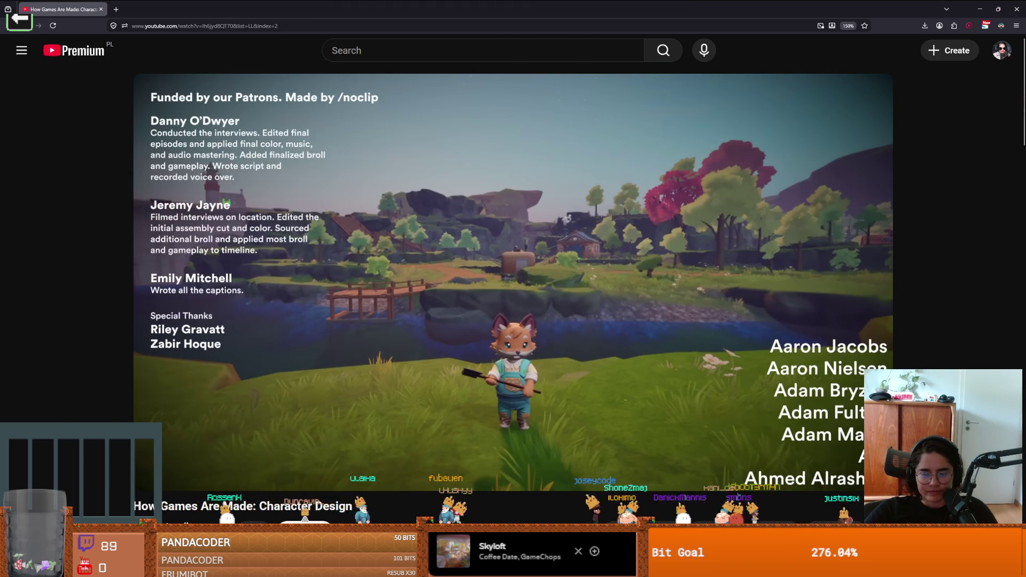
pyautogui.hotkey('alt', 'Tab')
pyautogui.click(654, 272)
pyautogui.hotkey('ctrl', 's')
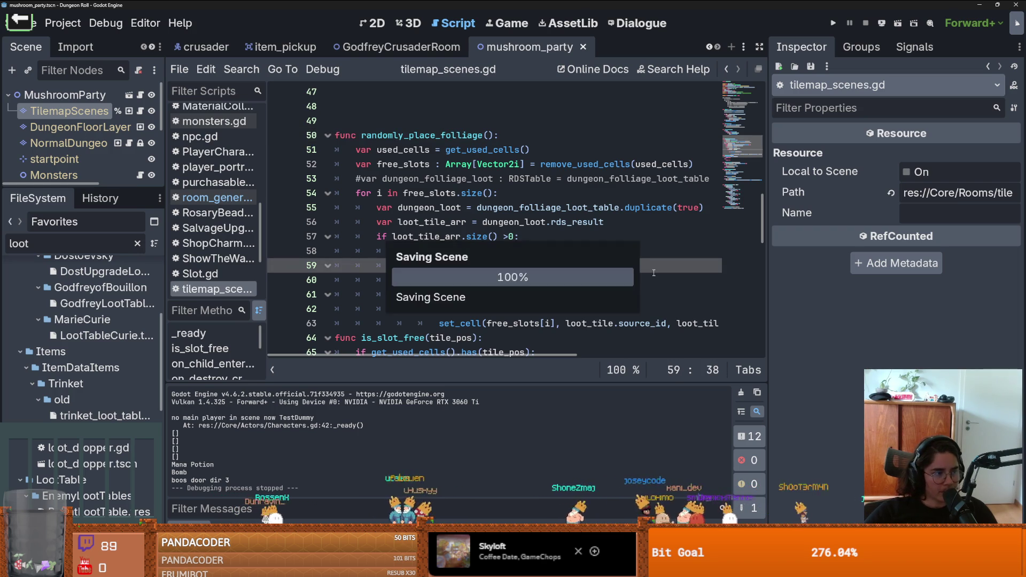
# Step: Review the foliage code, highlighting dungeon_folliage_loot_table and loot_tile_arr, then show the room in 2D
pyautogui.scroll(6, 654, 272)
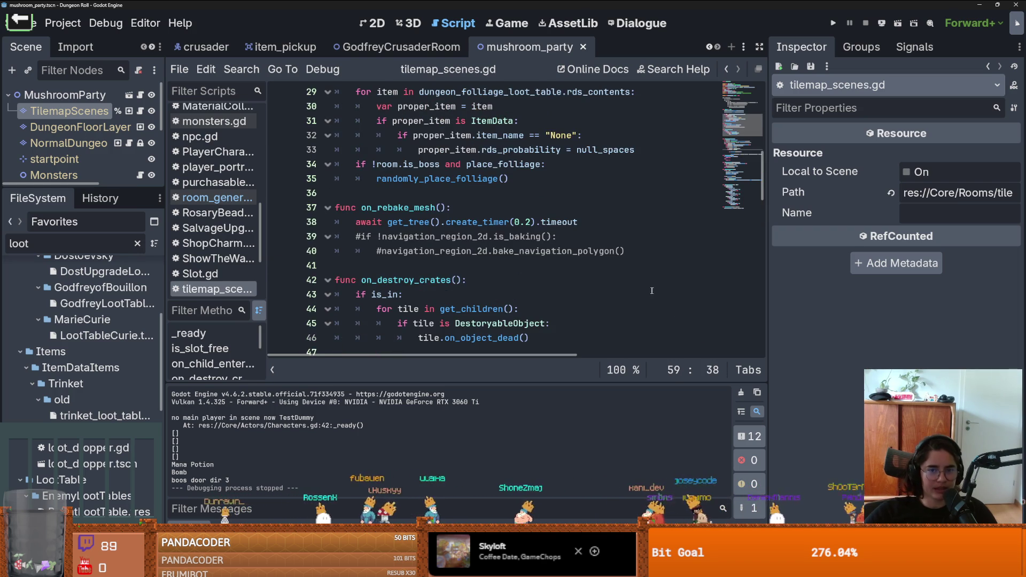
pyautogui.click(560, 274)
pyautogui.scroll(8, 559, 274)
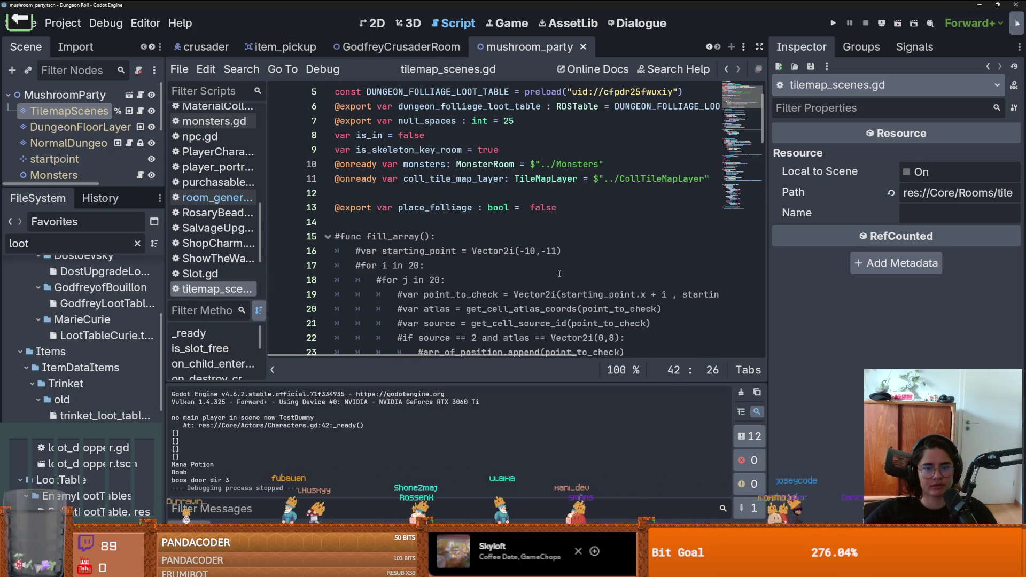
pyautogui.scroll(-14, 560, 275)
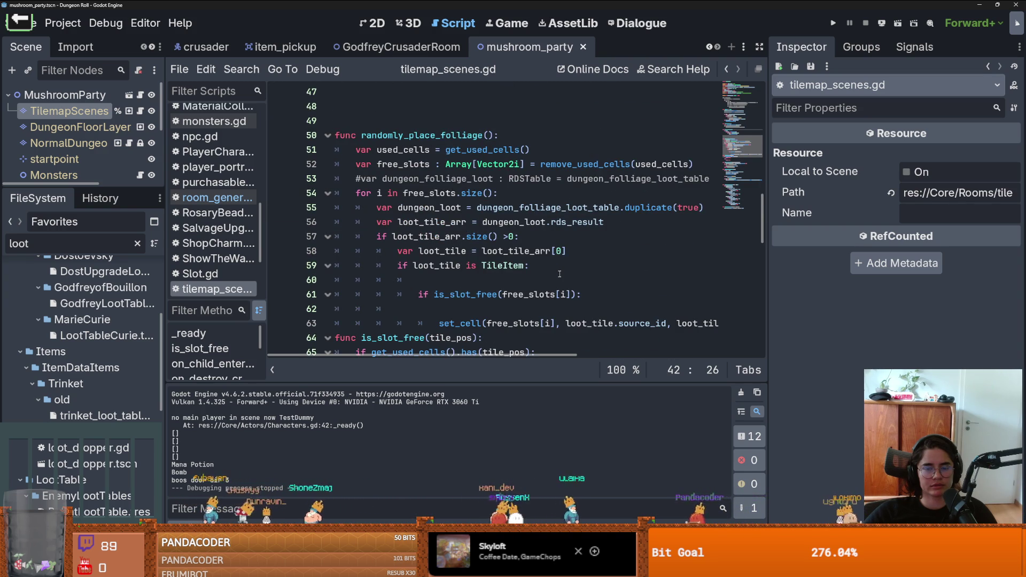
pyautogui.doubleClick(573, 208)
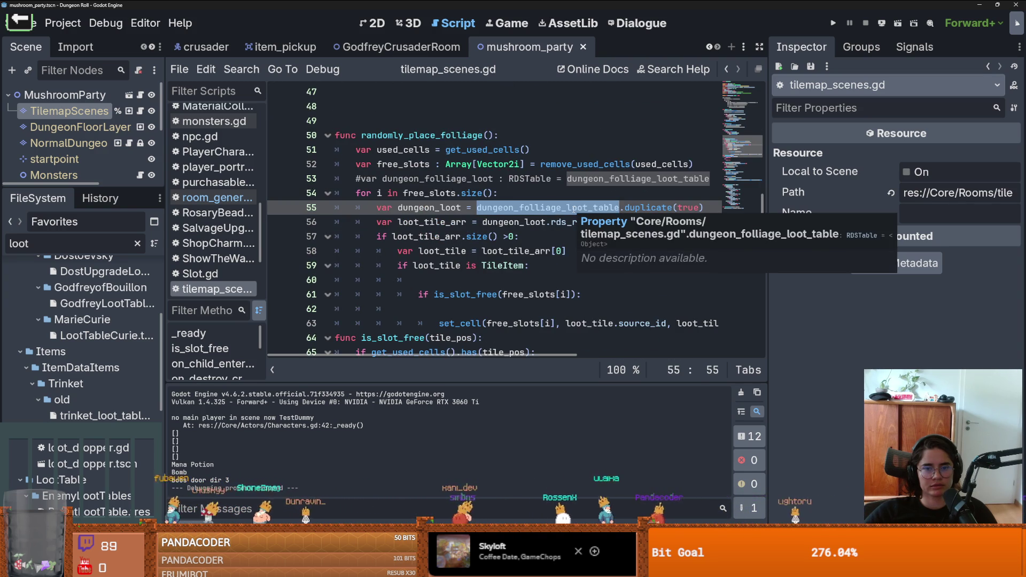
pyautogui.doubleClick(467, 222)
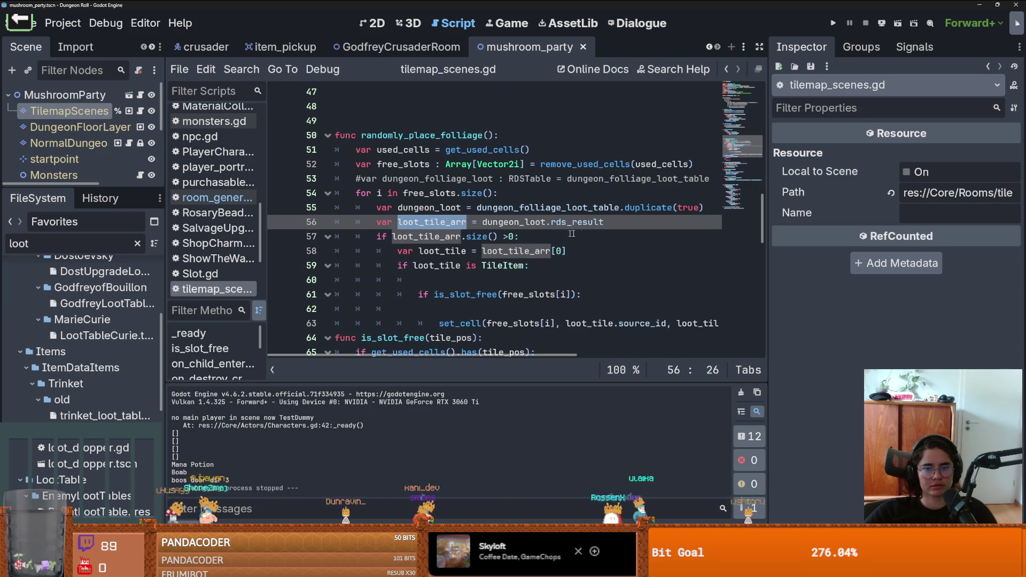
pyautogui.click(70, 111)
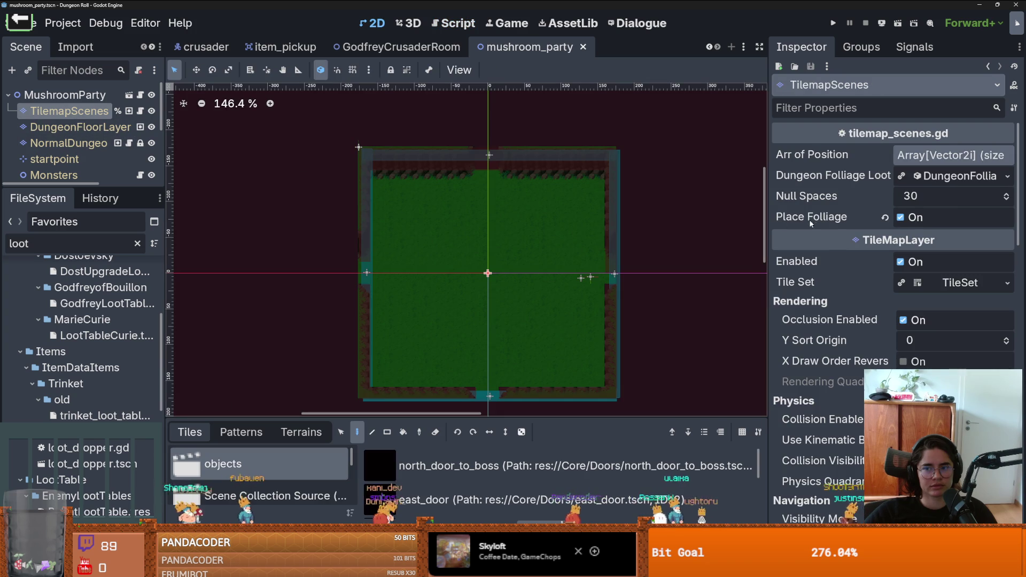
# Step: Verify the foliage loot table holds AnamitaMuscaria.tres, widen the Inspector, and go back to the script
pyautogui.click(951, 176)
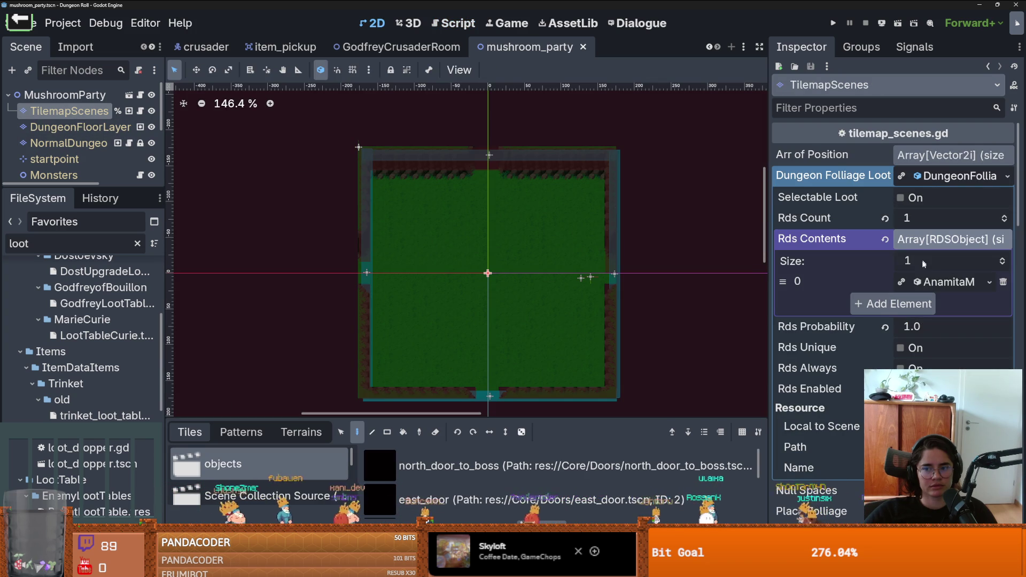
pyautogui.click(921, 282)
pyautogui.scroll(-3, 921, 285)
pyautogui.scroll(3, 921, 285)
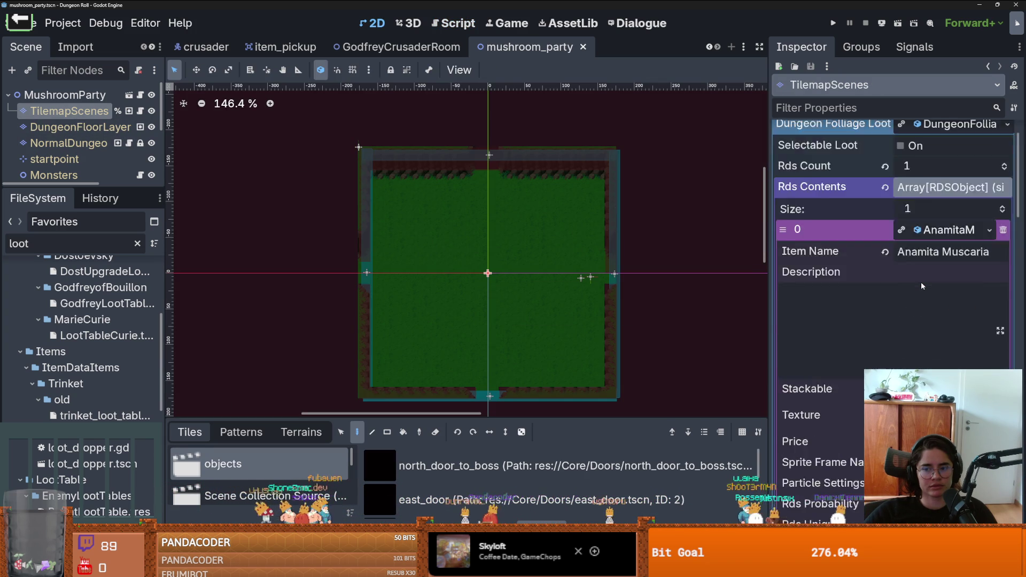
pyautogui.click(921, 284)
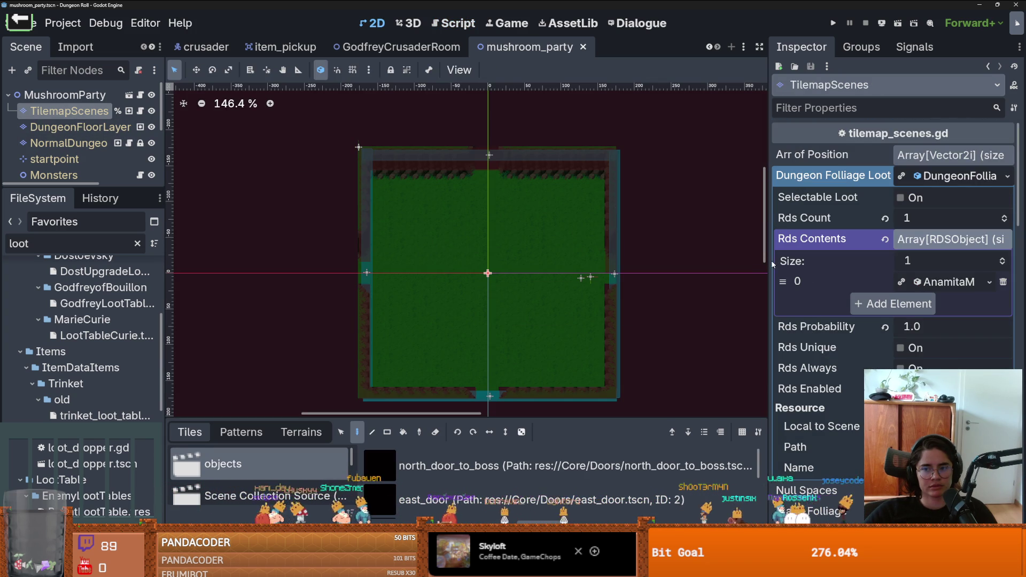
pyautogui.moveTo(767, 259); pyautogui.dragTo(643, 262)
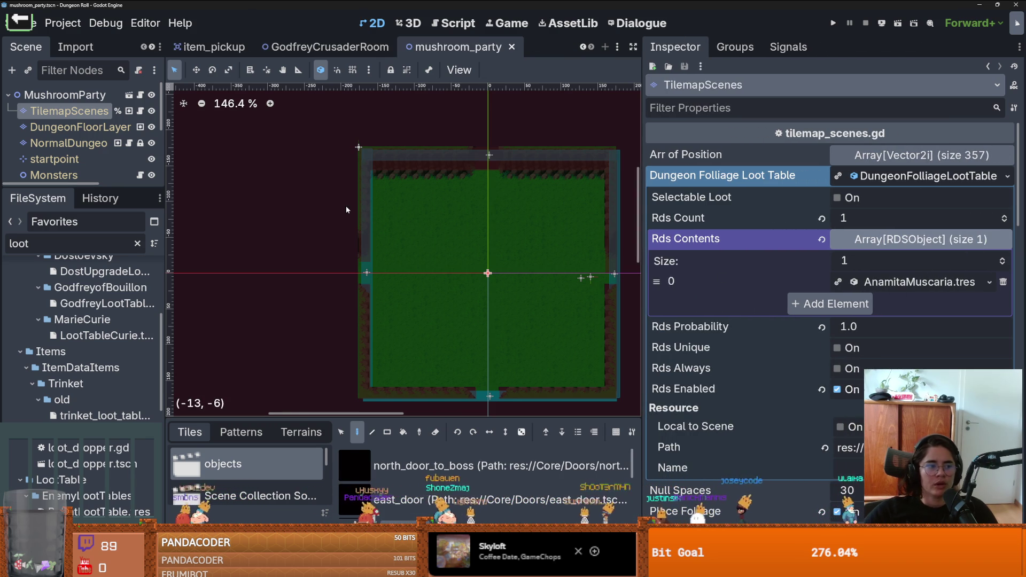
pyautogui.click(141, 111)
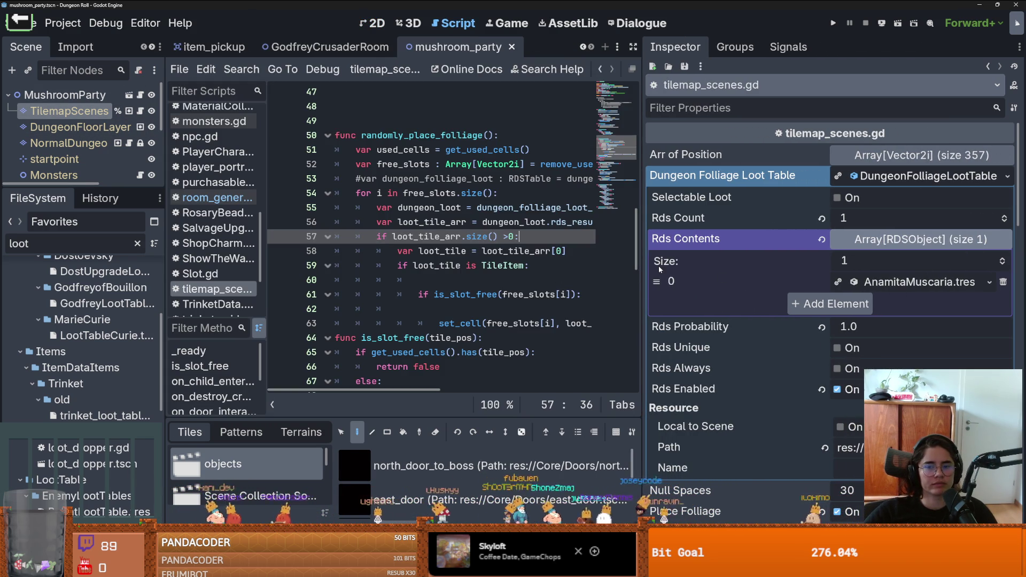
# Step: Narrow the Inspector, delete empty line 60, and select TileItem on line 59
pyautogui.moveTo(643, 274); pyautogui.dragTo(707, 273)
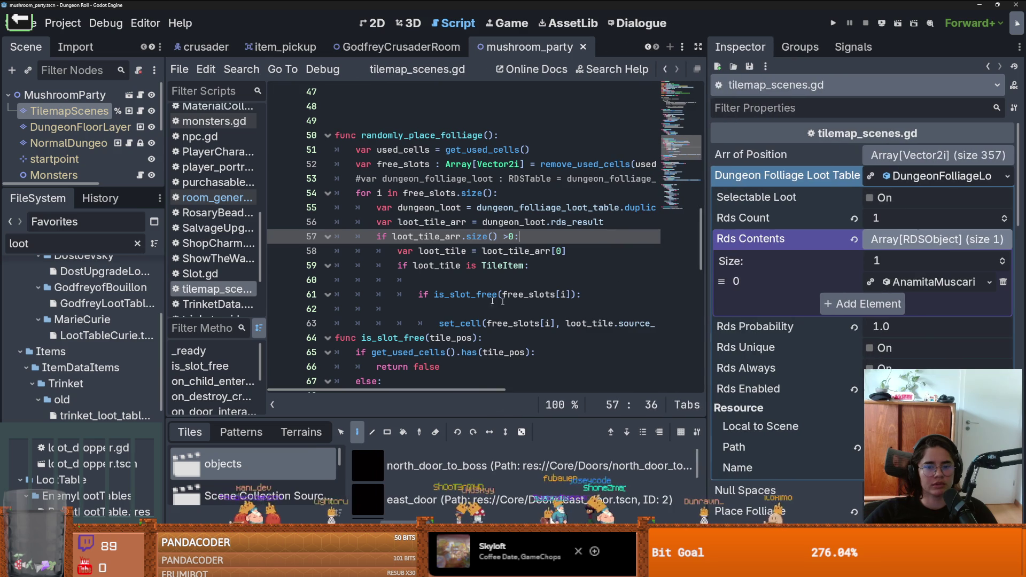
pyautogui.click(454, 279)
pyautogui.press('BackSpace')
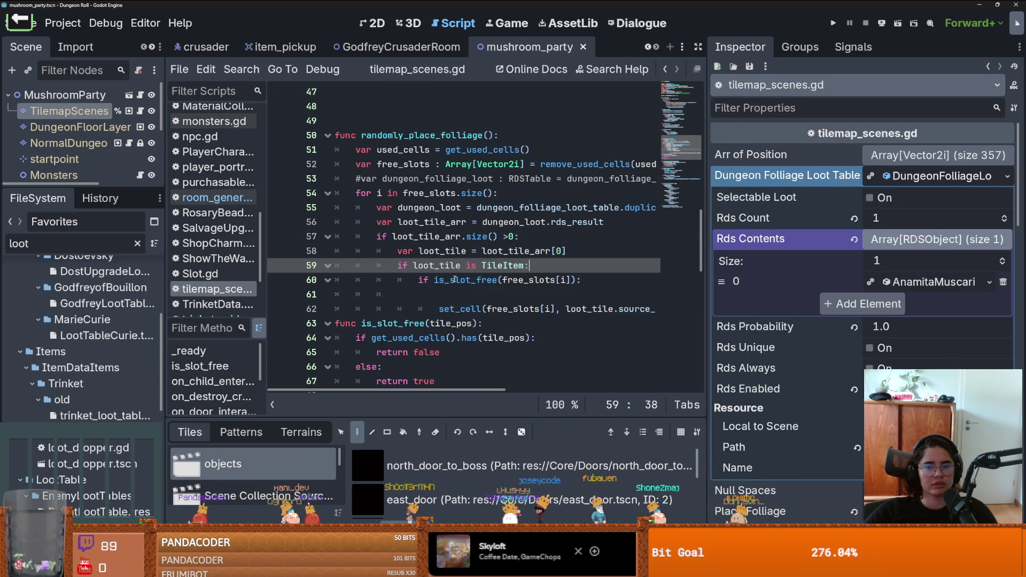
pyautogui.doubleClick(486, 264)
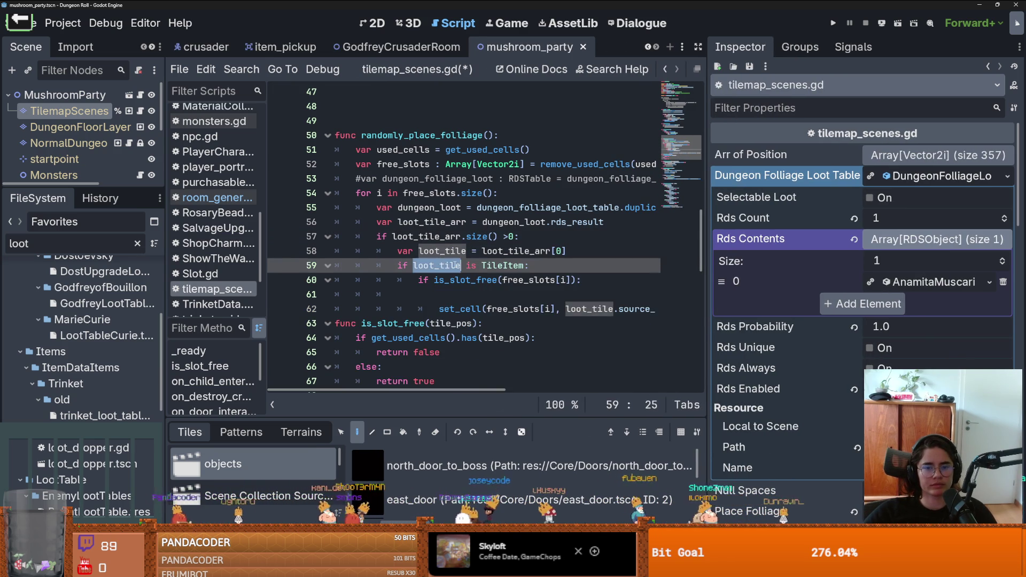
# Step: Search for a 'tilei' resource to load into loot entry 0, then cancel without choosing
pyautogui.click(909, 280)
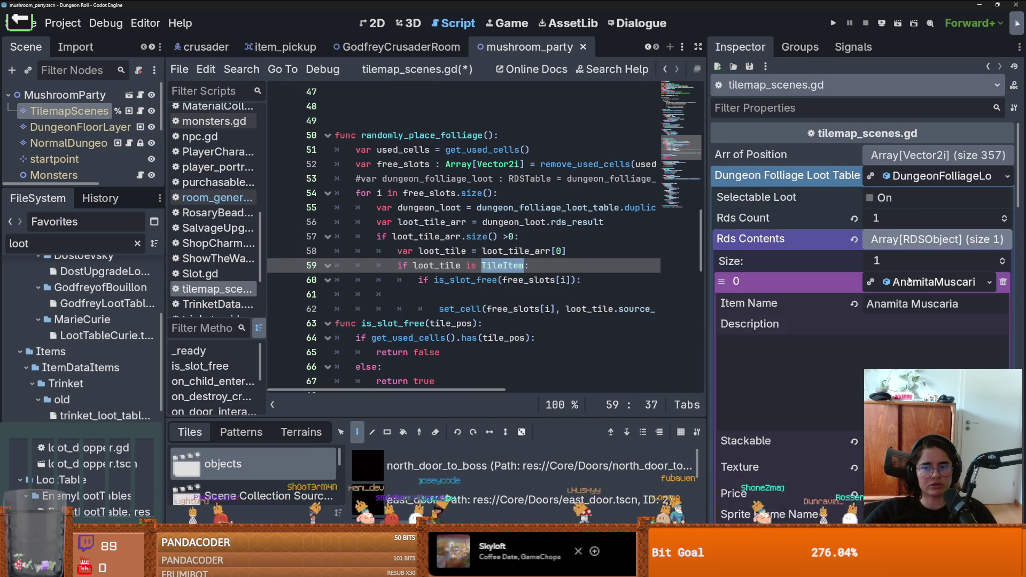
pyautogui.click(991, 283)
pyautogui.click(978, 497)
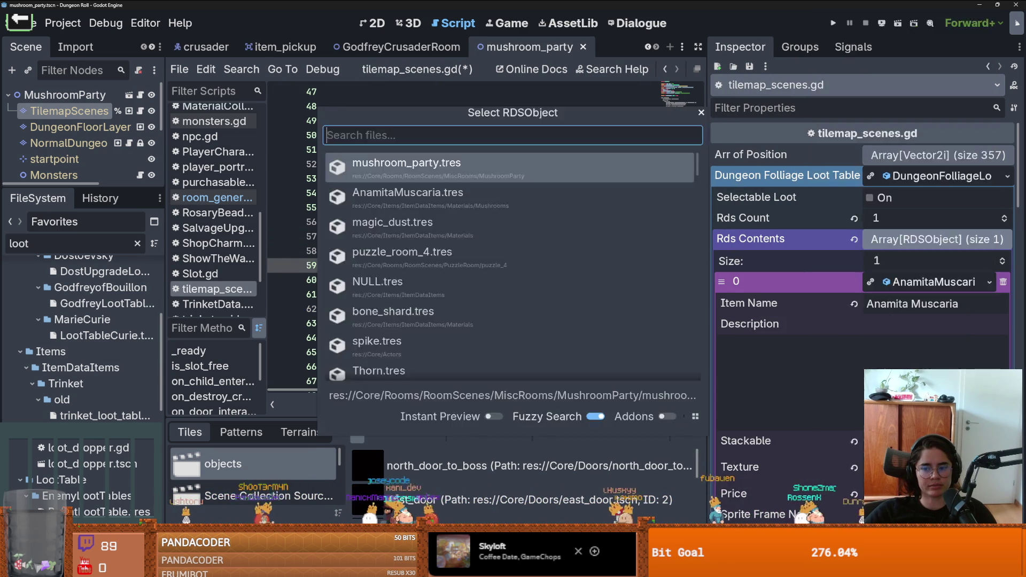
pyautogui.write('tilei')
pyautogui.press('Escape')
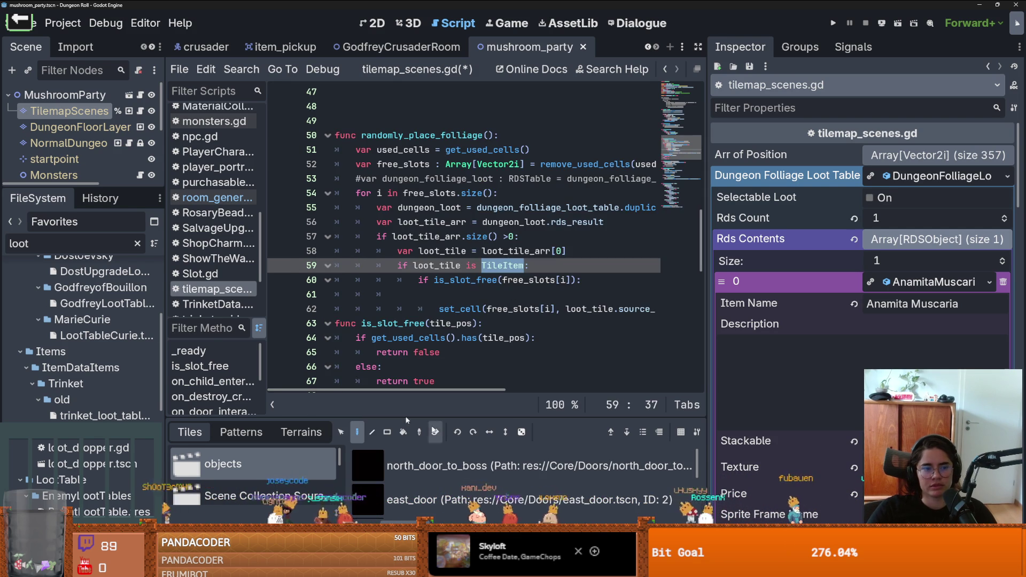
# Step: Filter the file browser for tile_item, collapse the contents list, and close mushroom_party
pyautogui.press('BackSpace')
pyautogui.write('tile_item')
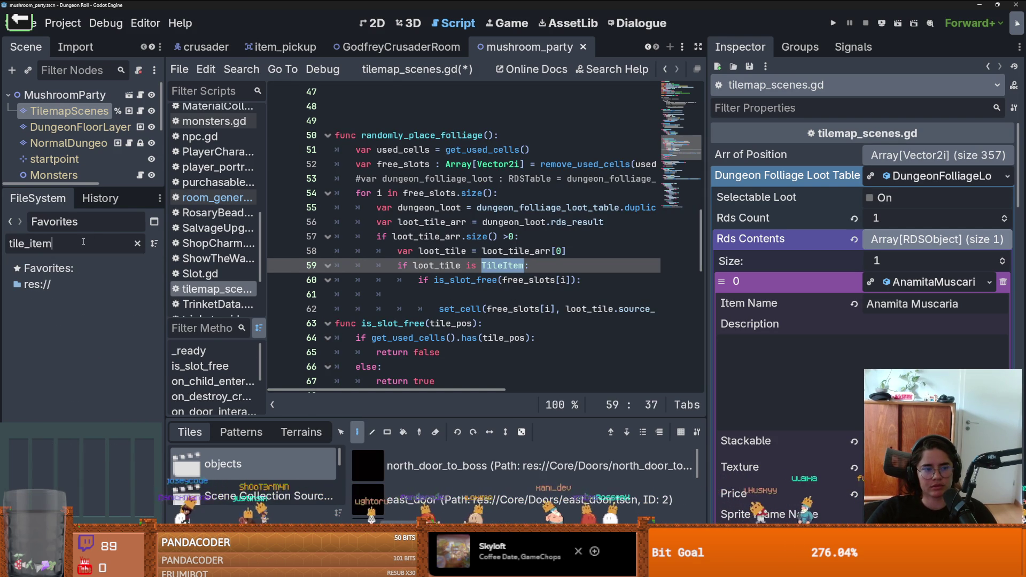
pyautogui.press('BackSpace')
pyautogui.press('BackSpace')
pyautogui.press('BackSpace')
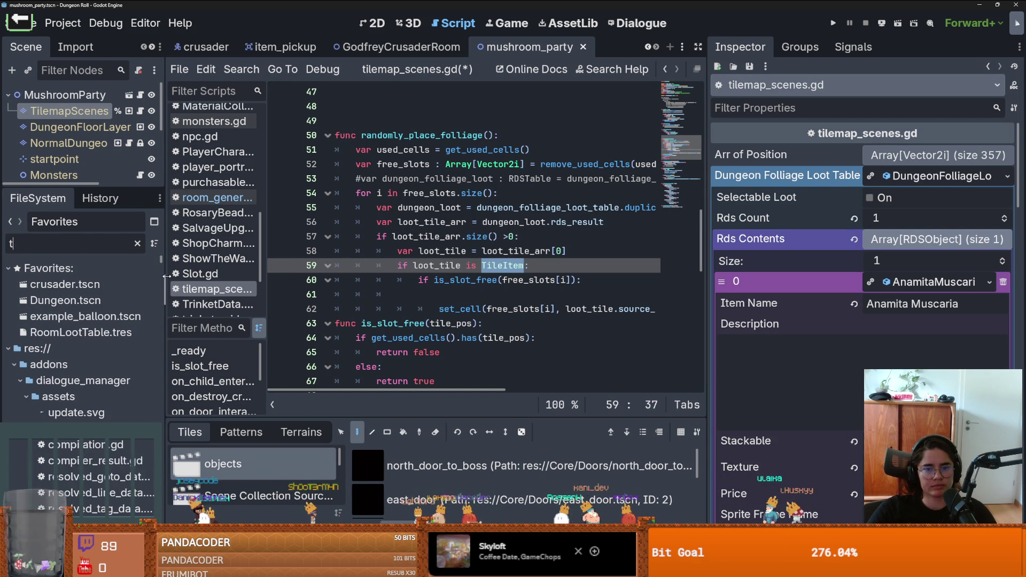
pyautogui.click(866, 239)
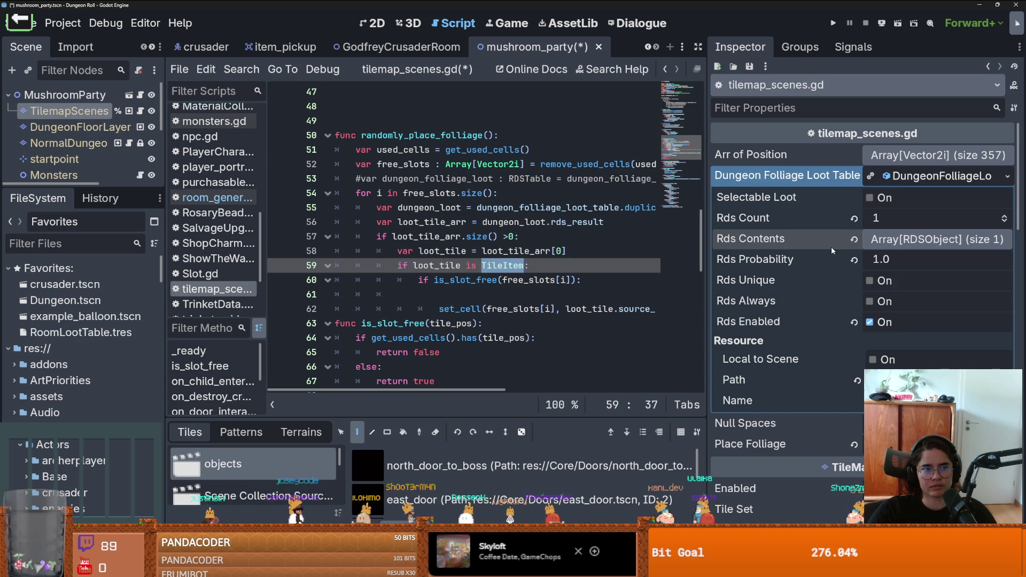
pyautogui.click(137, 96)
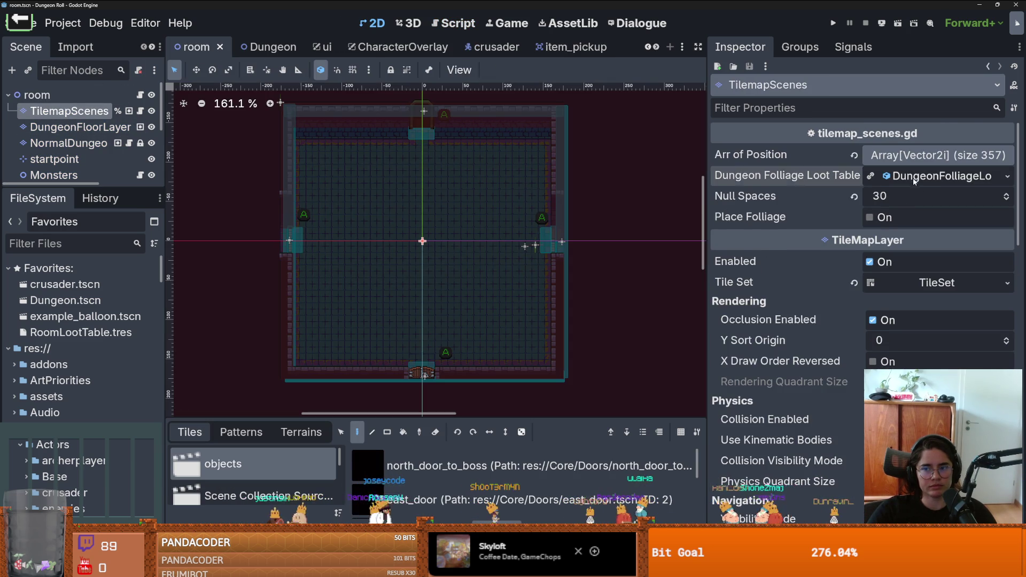
# Step: Quick Load mushroom.tres as the first entry of the foliage loot table's Rds Contents
pyautogui.click(914, 182)
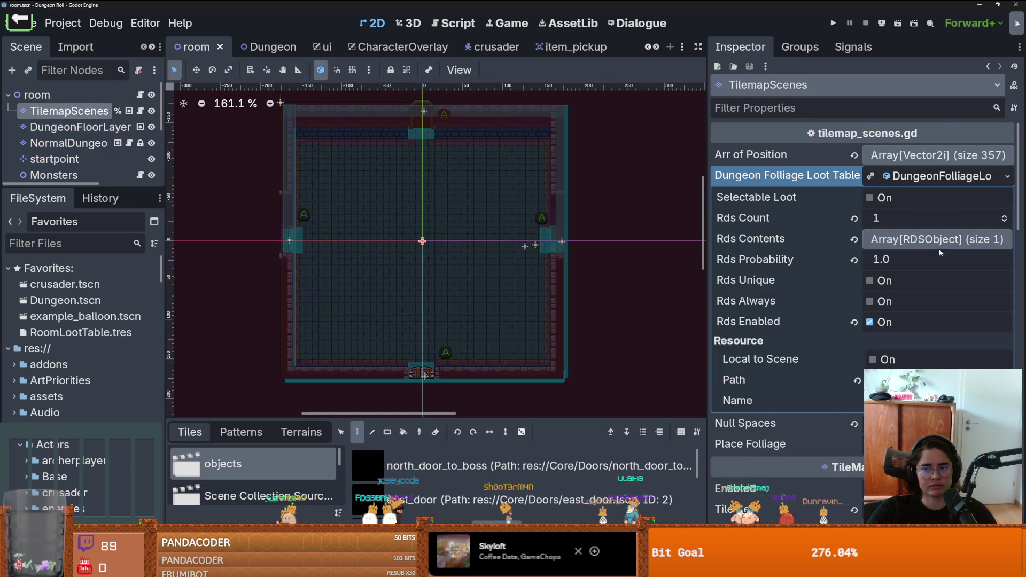
pyautogui.click(938, 249)
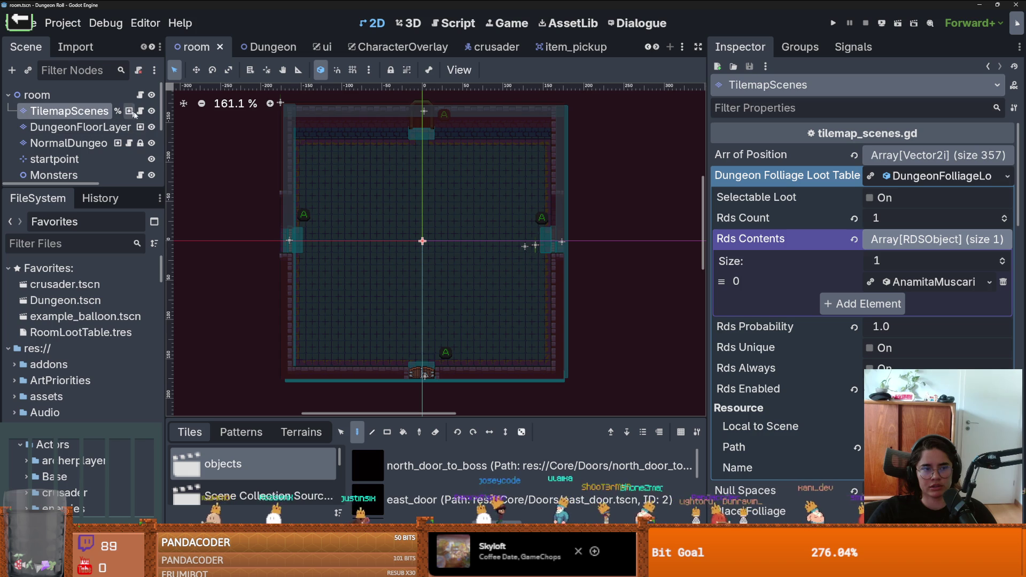
pyautogui.click(989, 281)
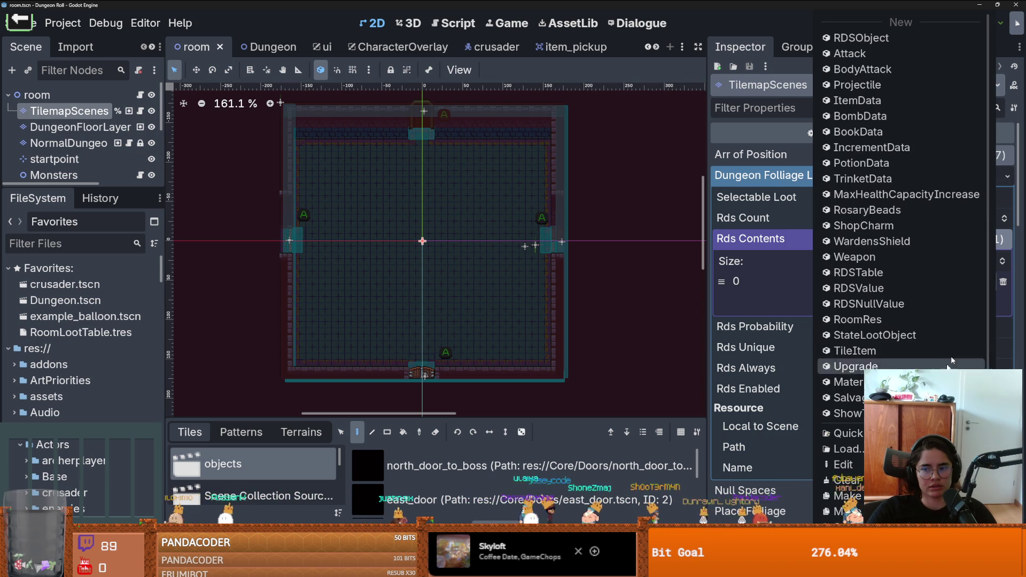
pyautogui.click(849, 433)
pyautogui.write('mushroom')
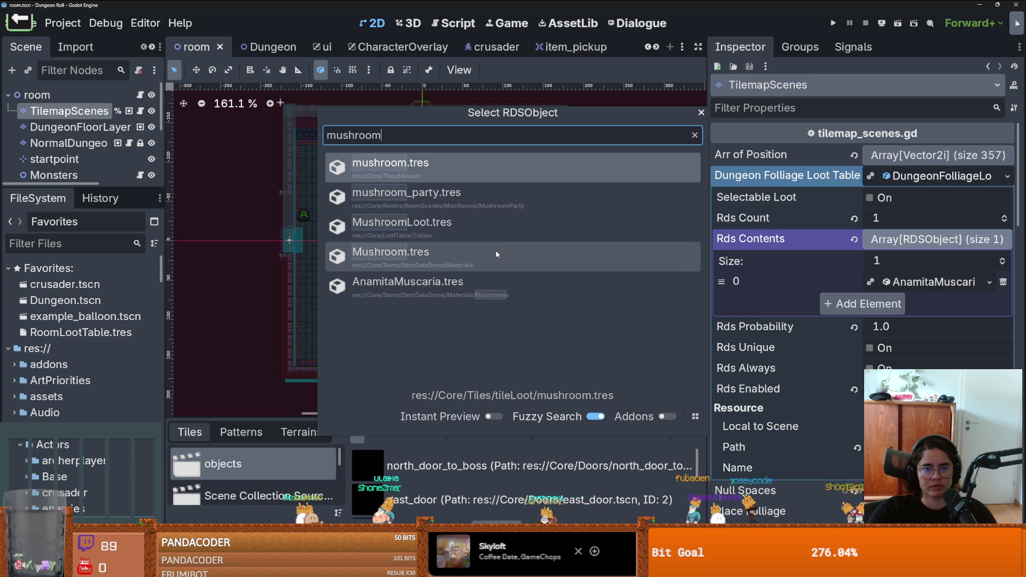
pyautogui.doubleClick(497, 176)
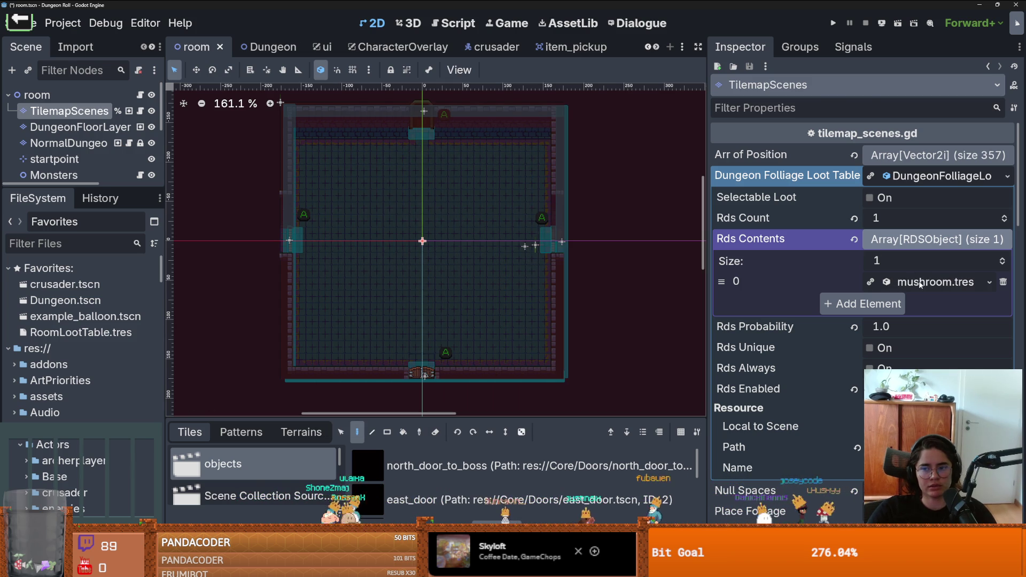
# Step: Show mushroom.tres in the FileSystem and bring up the tileLoot folder's context menu
pyautogui.click(990, 283)
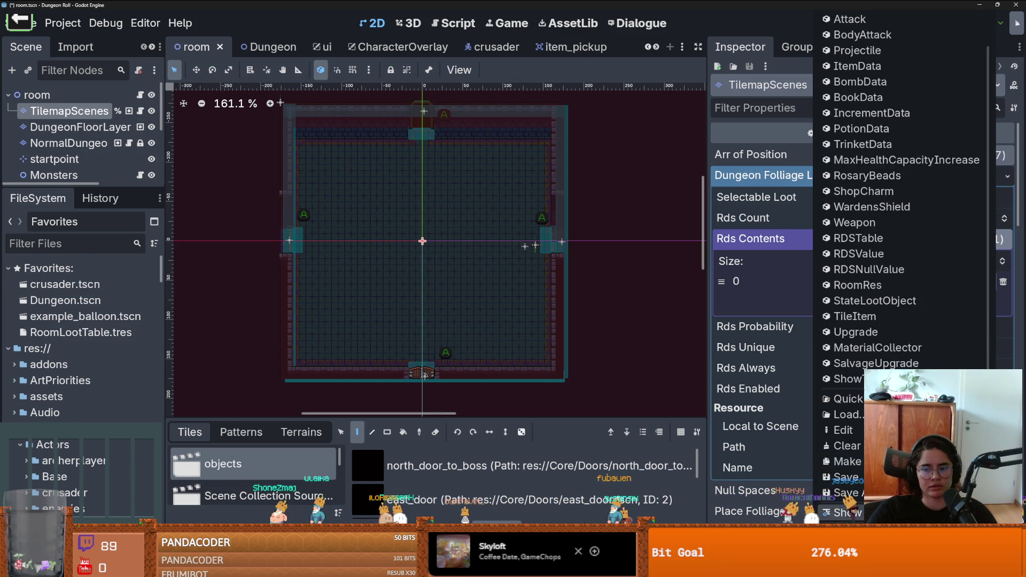
pyautogui.click(845, 512)
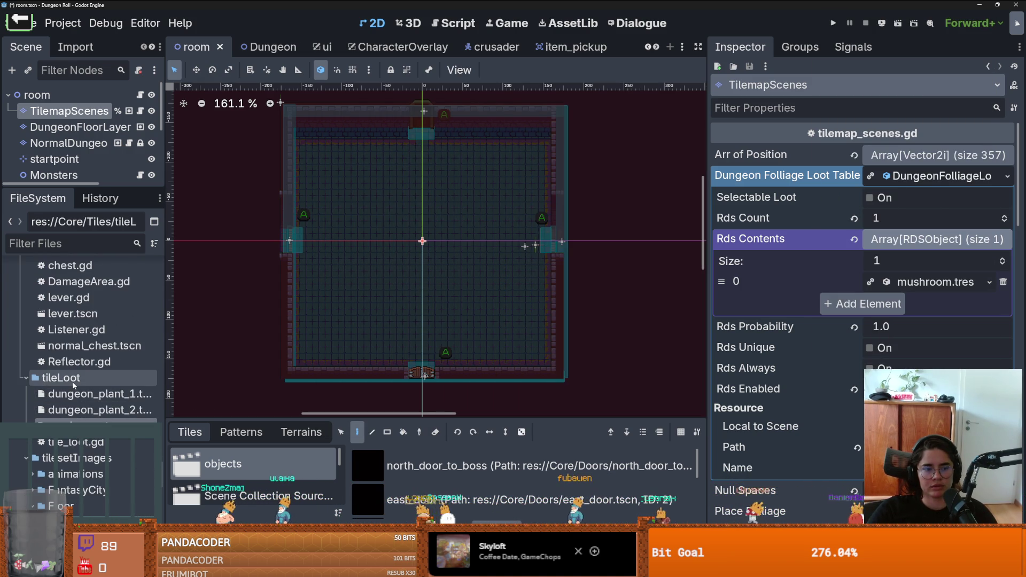
pyautogui.rightClick(74, 381)
# Step: Start a new resource in tileLoot searching 'TileLoot', then cancel the dialog
pyautogui.moveTo(175, 311)
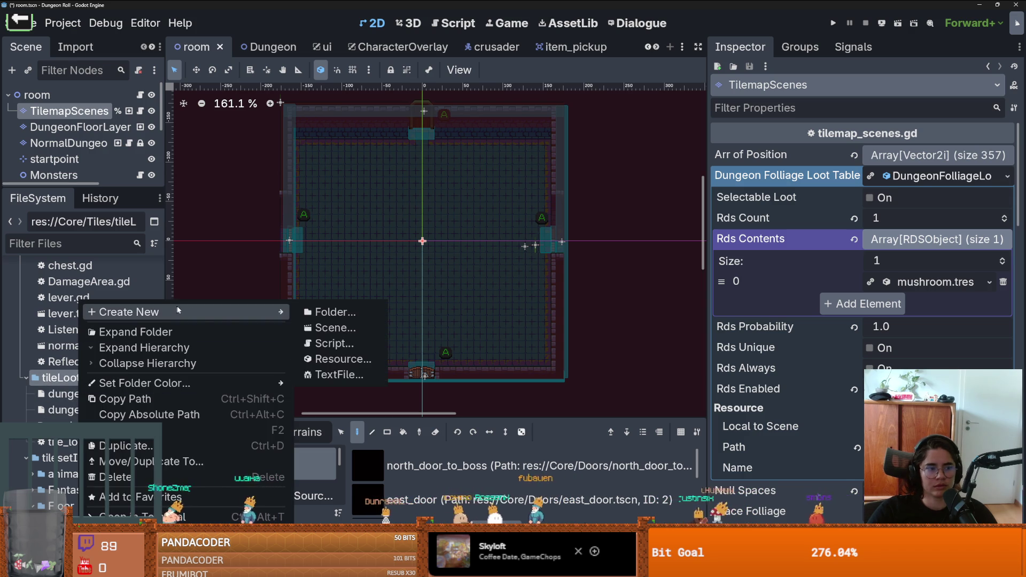
pyautogui.click(331, 358)
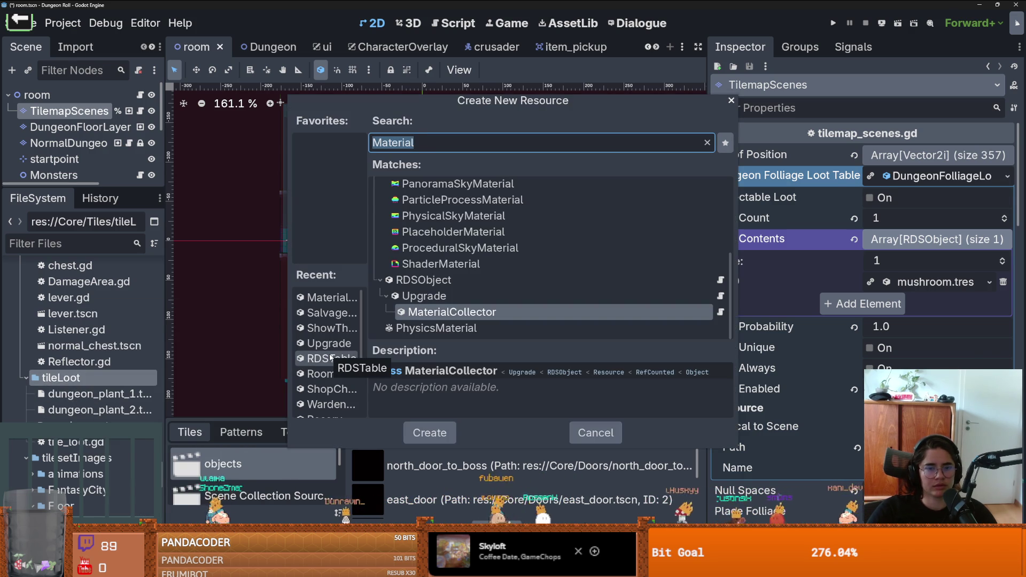
pyautogui.write('TileLoot')
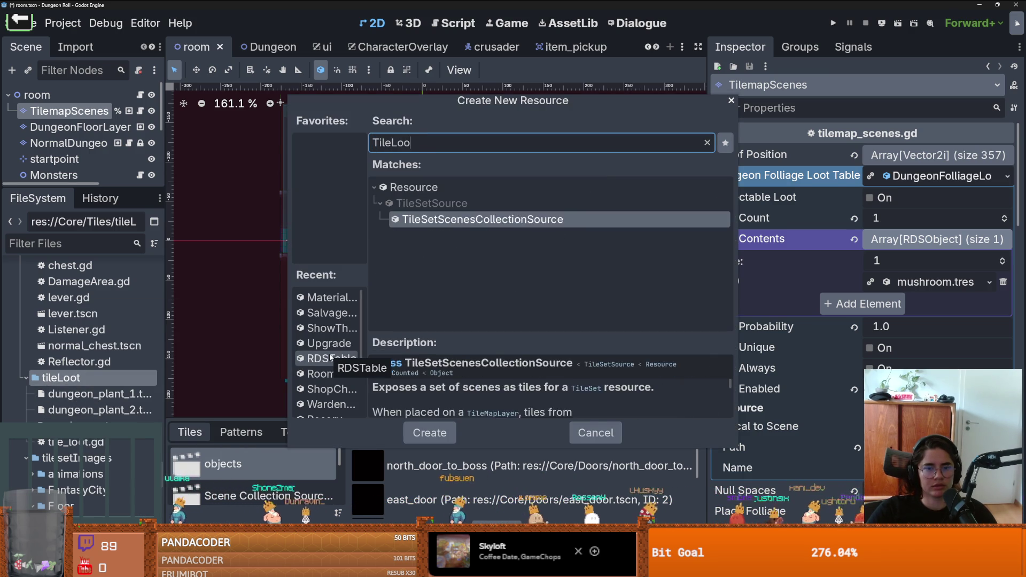
pyautogui.press('BackSpace')
pyautogui.press('BackSpace')
pyautogui.press('BackSpace')
pyautogui.press('BackSpace')
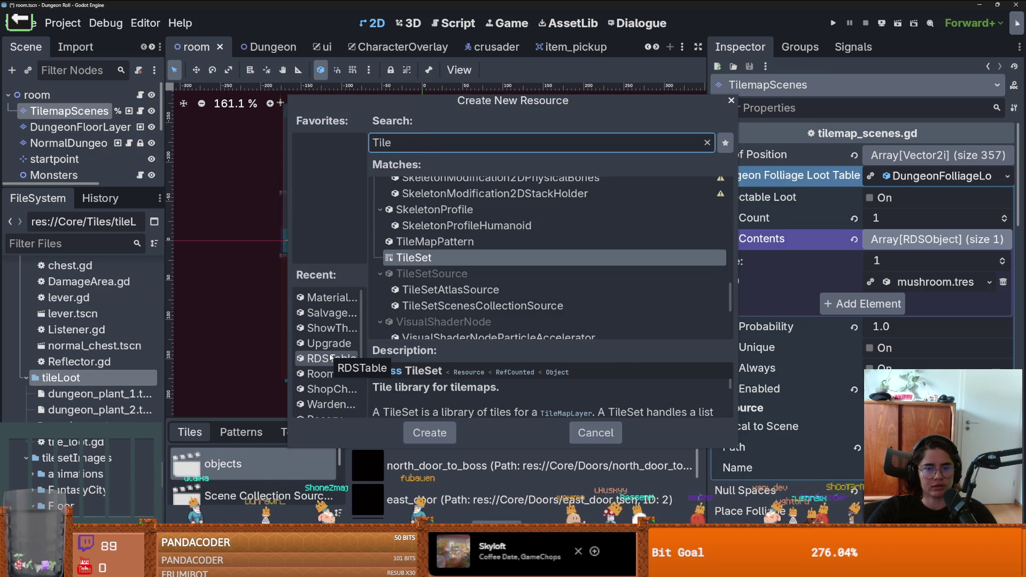
pyautogui.write('_')
pyautogui.press('BackSpace')
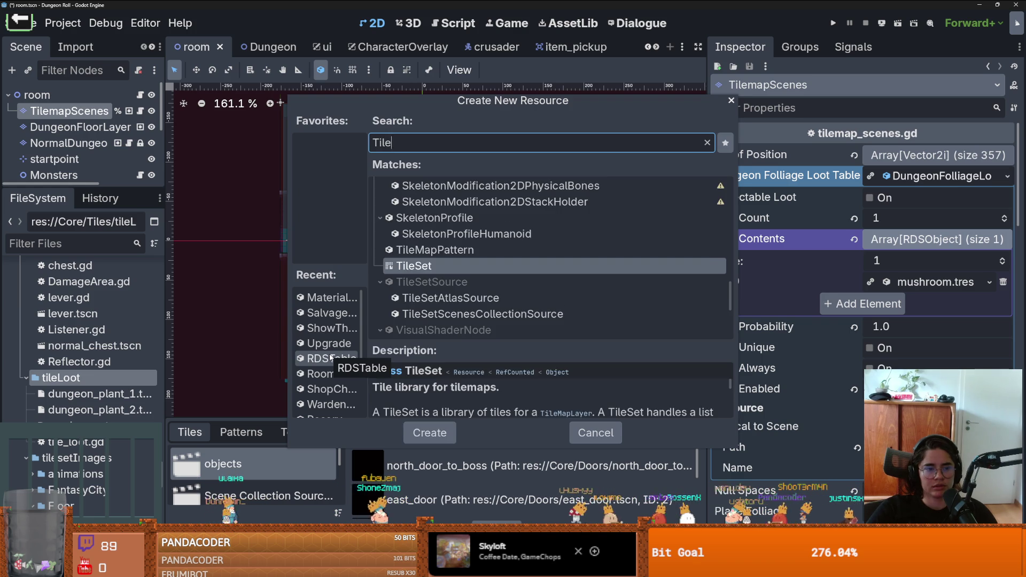
pyautogui.press('Escape')
pyautogui.click(59, 410)
# Step: Create a TileItem resource named Anamita.tres in tileLoot, then drag the bottom panel taller
pyautogui.click(53, 378)
pyautogui.rightClick(61, 377)
pyautogui.moveTo(103, 317)
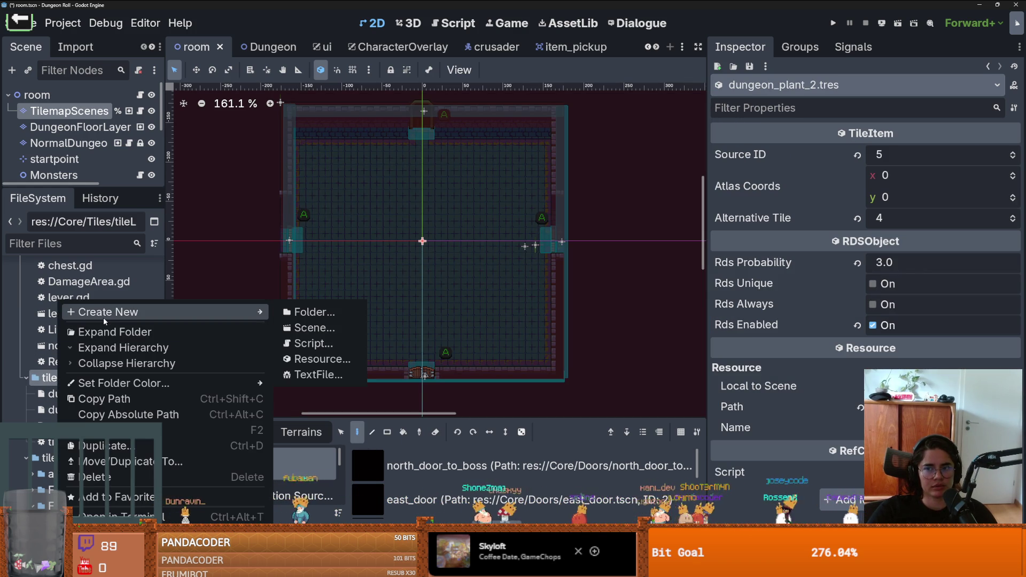
pyautogui.click(317, 359)
pyautogui.write('lei')
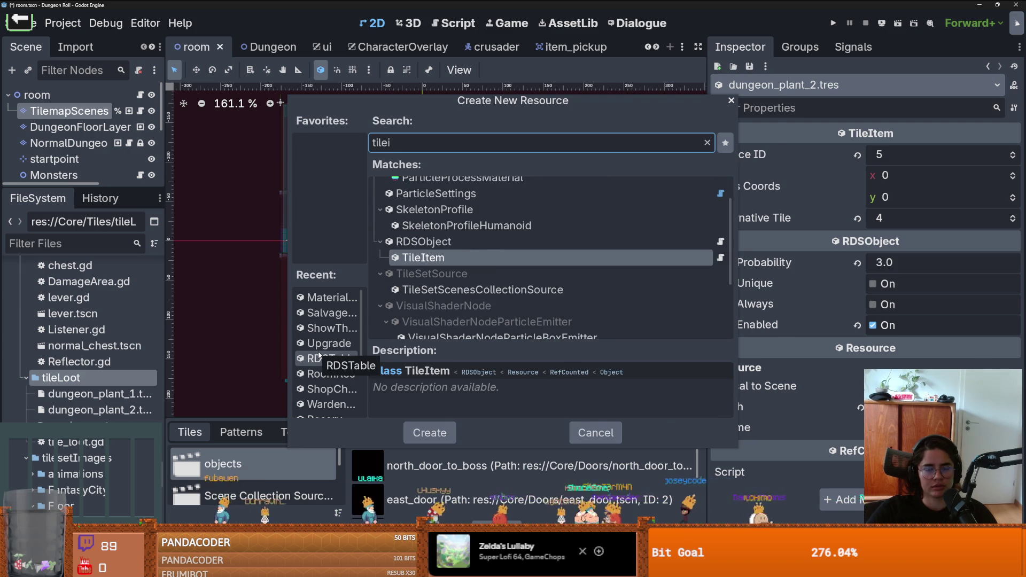
pyautogui.press('Return')
pyautogui.write('Anamita.tres')
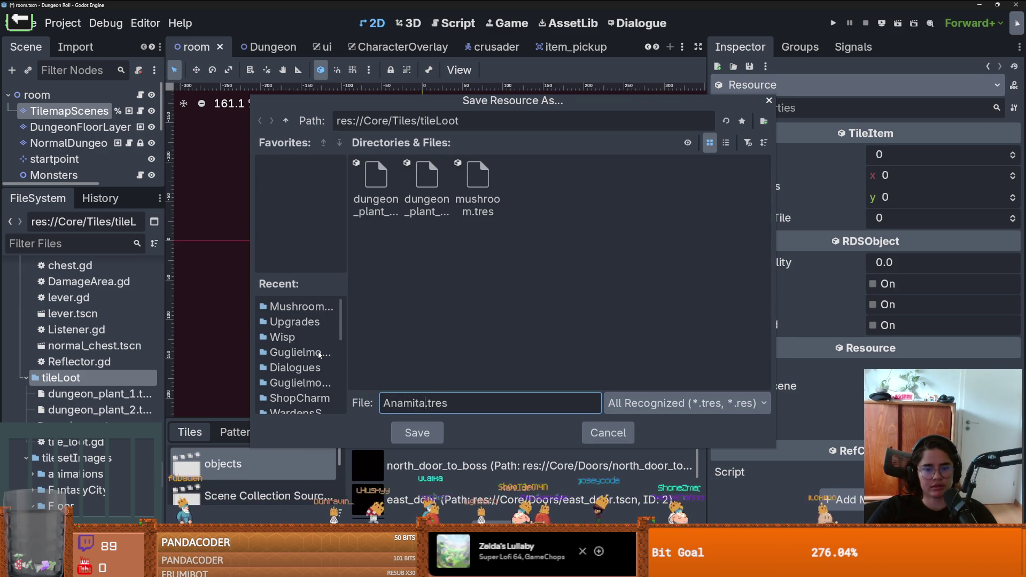
pyautogui.press('Return')
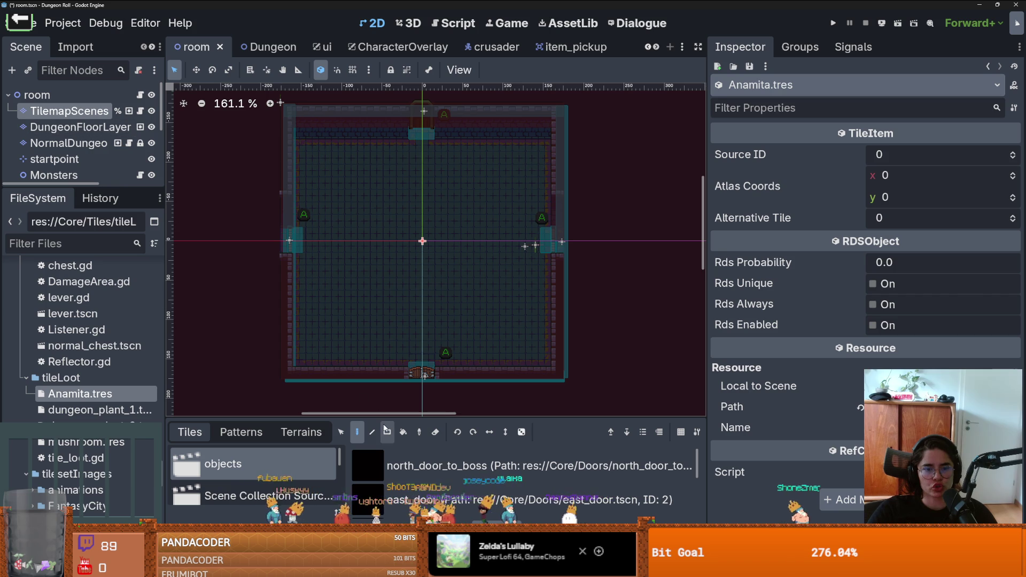
pyautogui.moveTo(389, 423); pyautogui.dragTo(385, 172)
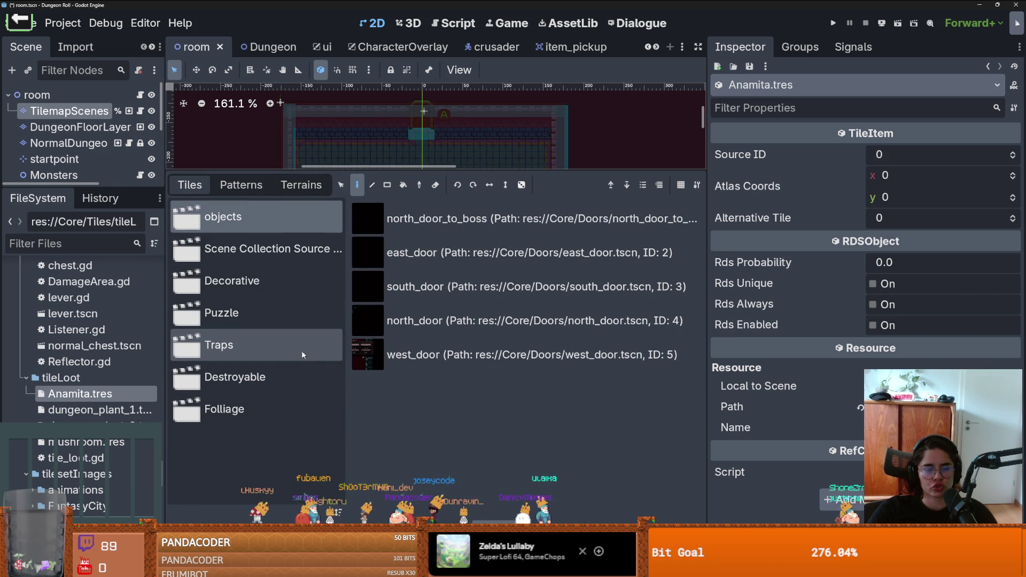